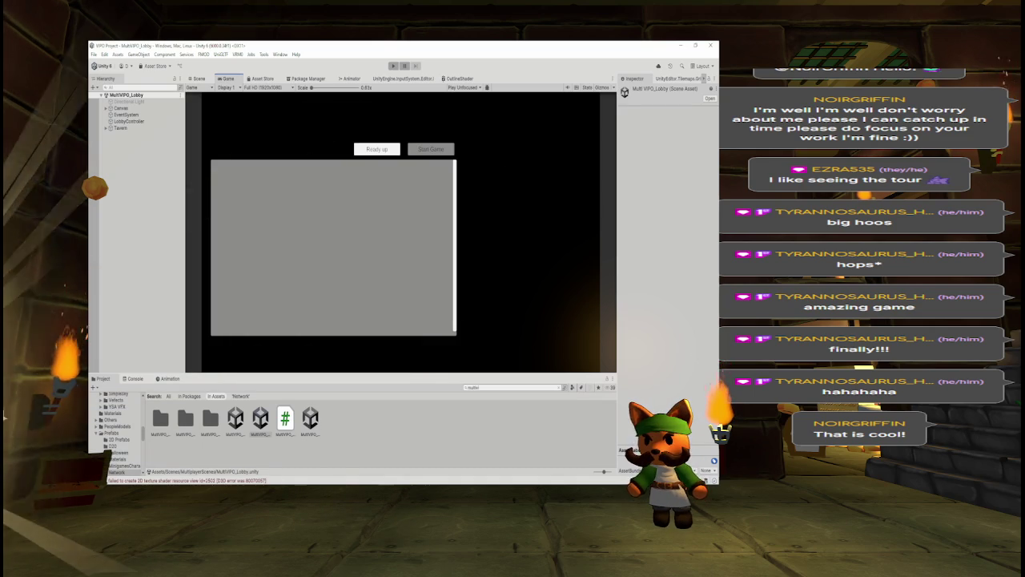
Compare the tavern Scene view with the Game preview, then expand the lobby Canvas.
{"action": "left_click", "coordinate": [198, 77]}
{"action": "left_click", "coordinate": [227, 79]}
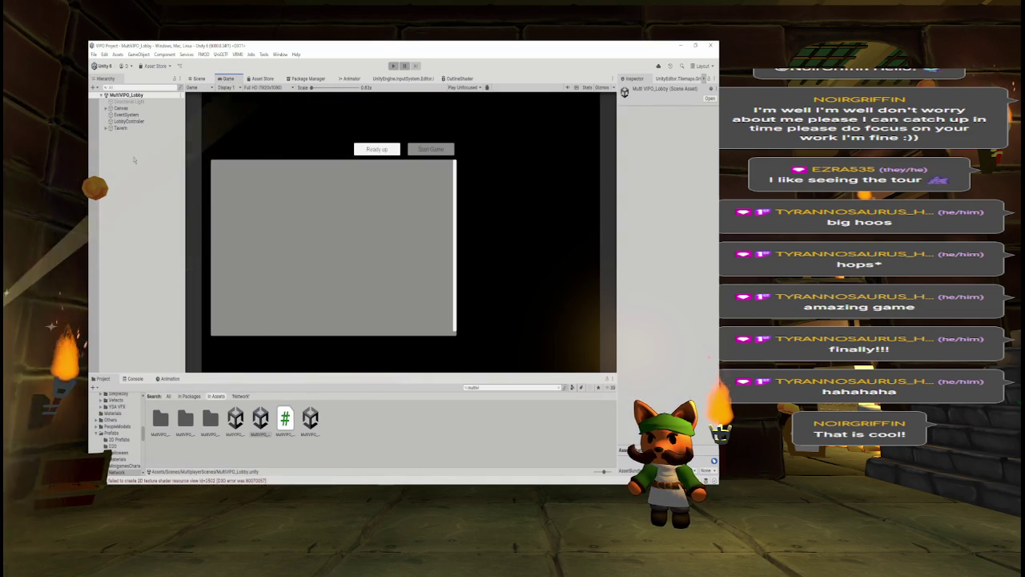
{"action": "left_click", "coordinate": [120, 107]}
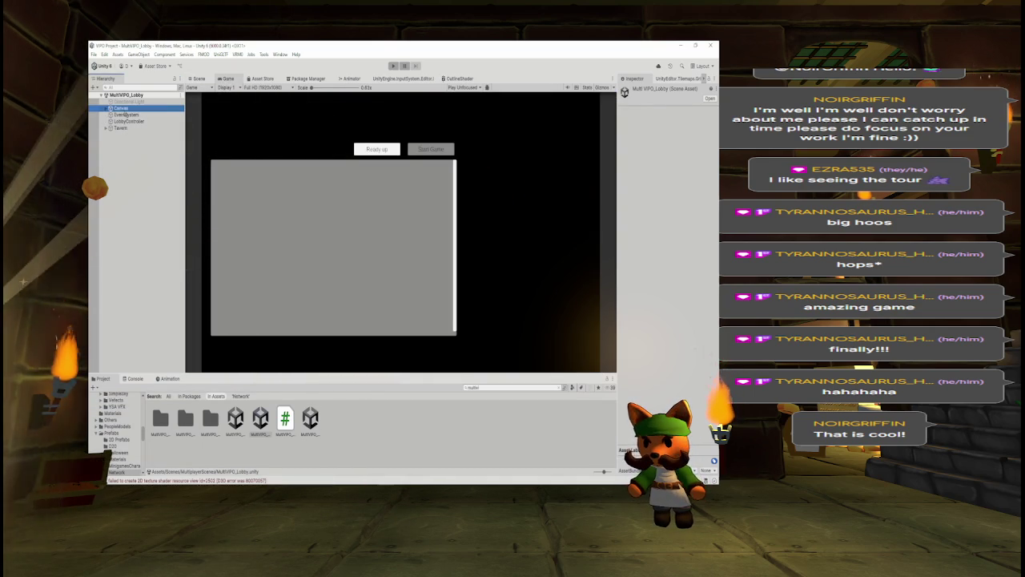
{"action": "left_click", "coordinate": [105, 107]}
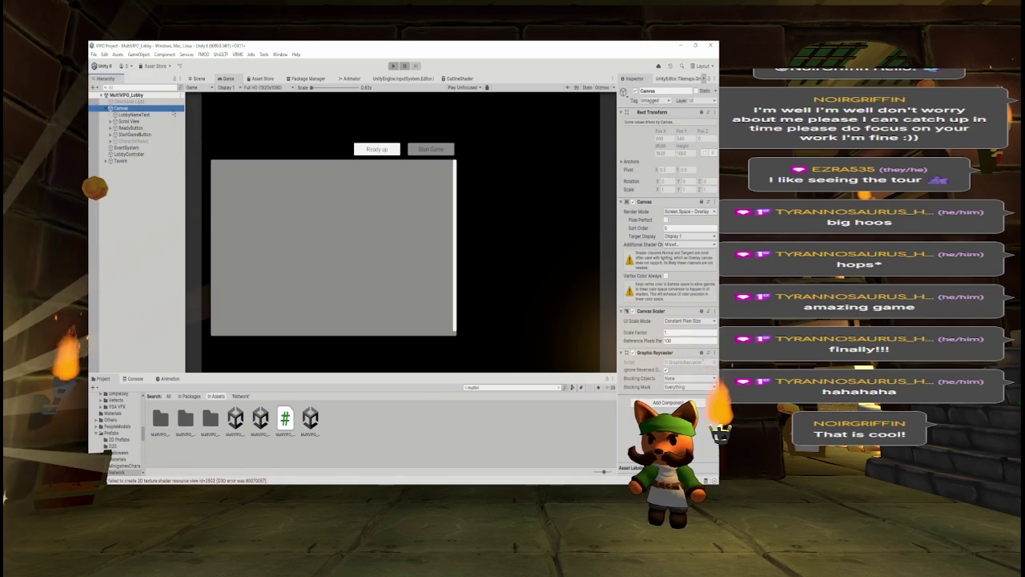
Select LobbyNameText, then all Canvas UI children, and return to the 3D Scene view.
{"action": "left_click", "coordinate": [173, 114]}
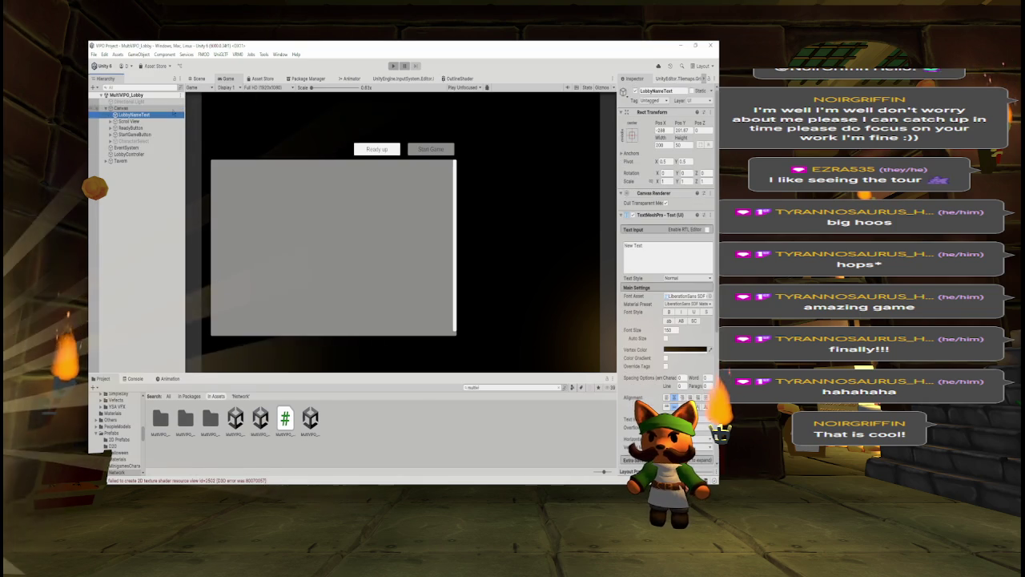
{"action": "left_click", "coordinate": [141, 142], "text": "shift"}
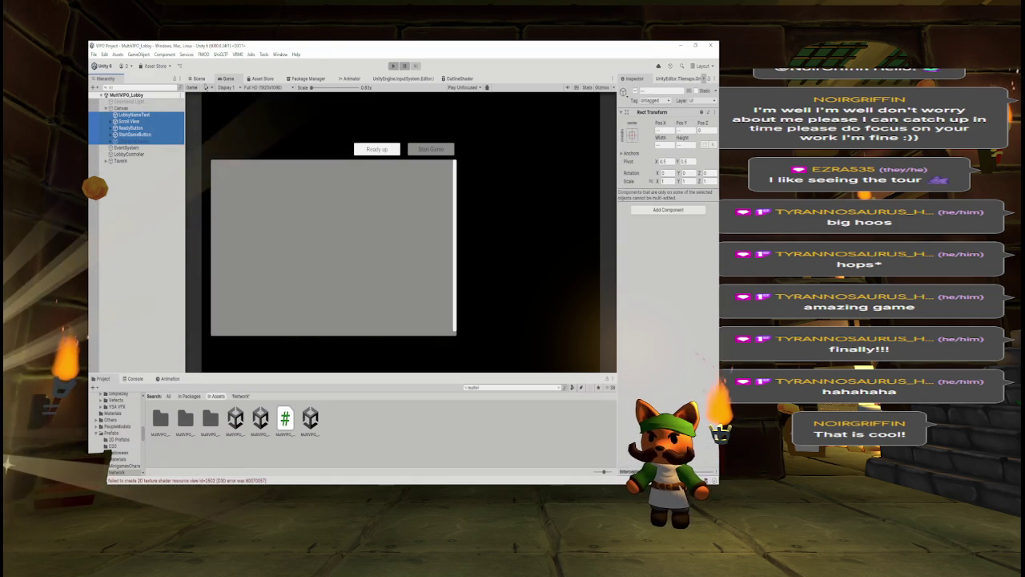
{"action": "key", "text": "ctrl+1"}
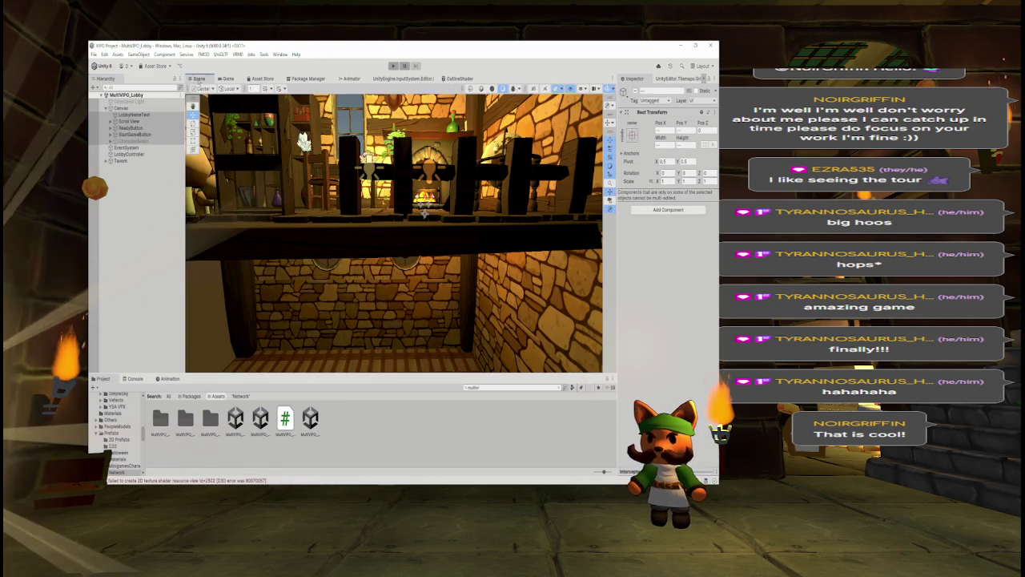
Frame and orbit the view onto the lobby Canvas, undoing the accidental UI move.
{"action": "double_click", "coordinate": [120, 108]}
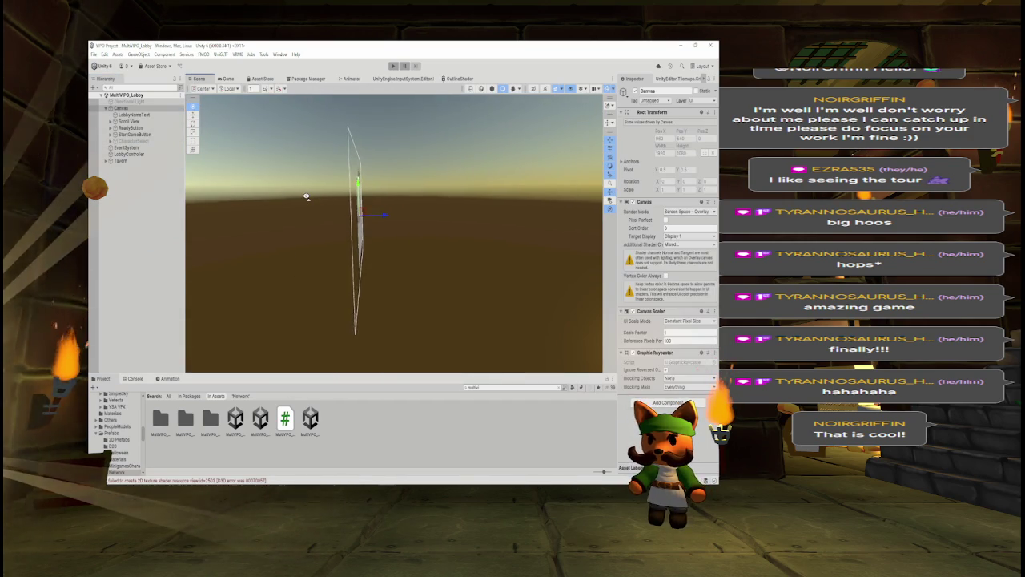
{"action": "mouse_move", "coordinate": [305, 196]}
{"action": "left_mouse_down"}
{"action": "mouse_move", "coordinate": [298, 199]}
{"action": "mouse_move", "coordinate": [451, 187]}
{"action": "left_mouse_up"}
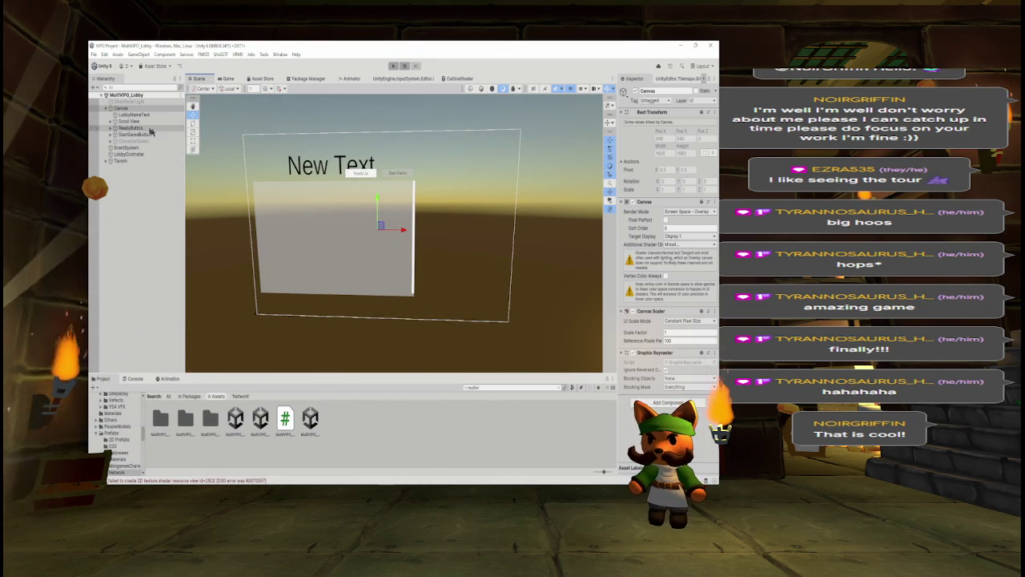
{"action": "mouse_move", "coordinate": [266, 141]}
{"action": "left_mouse_down"}
{"action": "mouse_move", "coordinate": [399, 185]}
{"action": "mouse_move", "coordinate": [378, 235]}
{"action": "mouse_move", "coordinate": [405, 235]}
{"action": "left_mouse_up"}
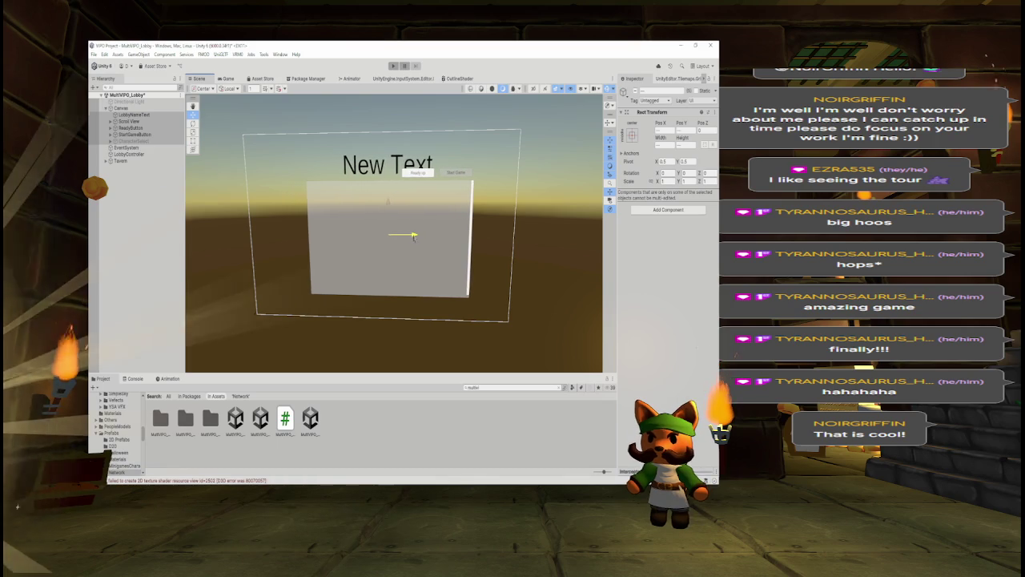
{"action": "key", "text": "ctrl+z"}
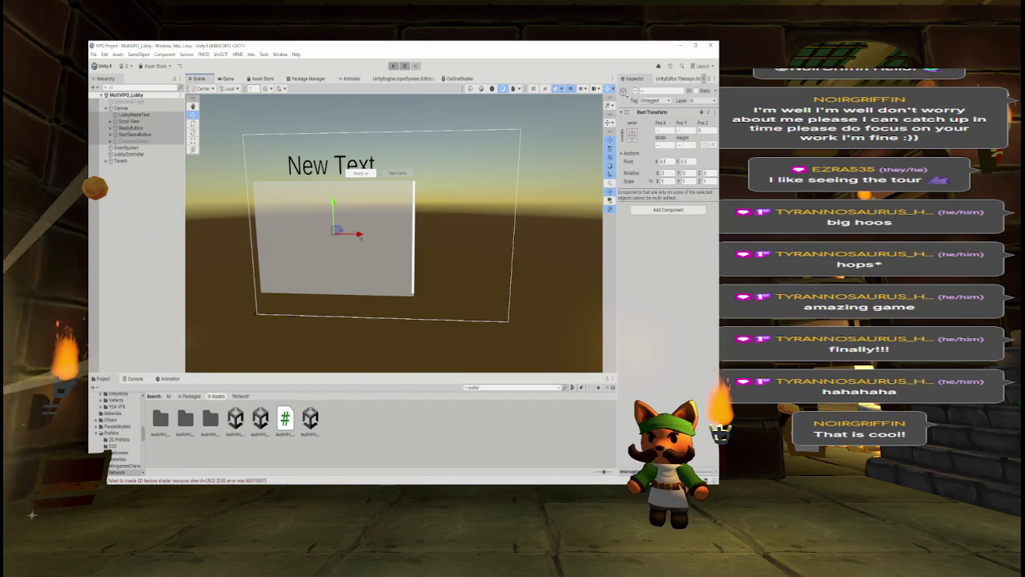
Deactivate LobbyNameText so the New Text label vanishes from the Canvas.
{"action": "left_click", "coordinate": [134, 165]}
{"action": "left_click", "coordinate": [132, 114]}
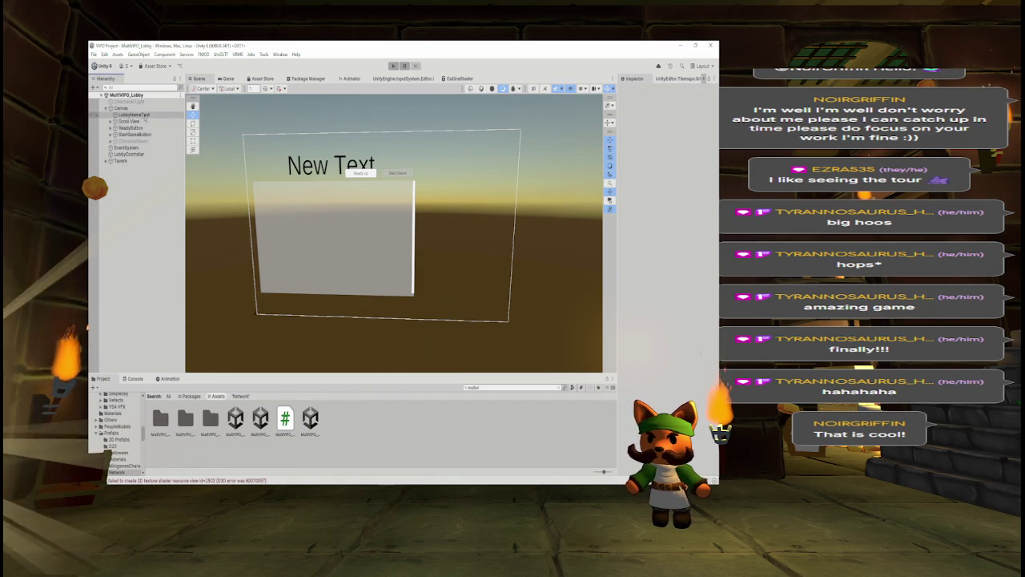
{"action": "left_click", "coordinate": [377, 230]}
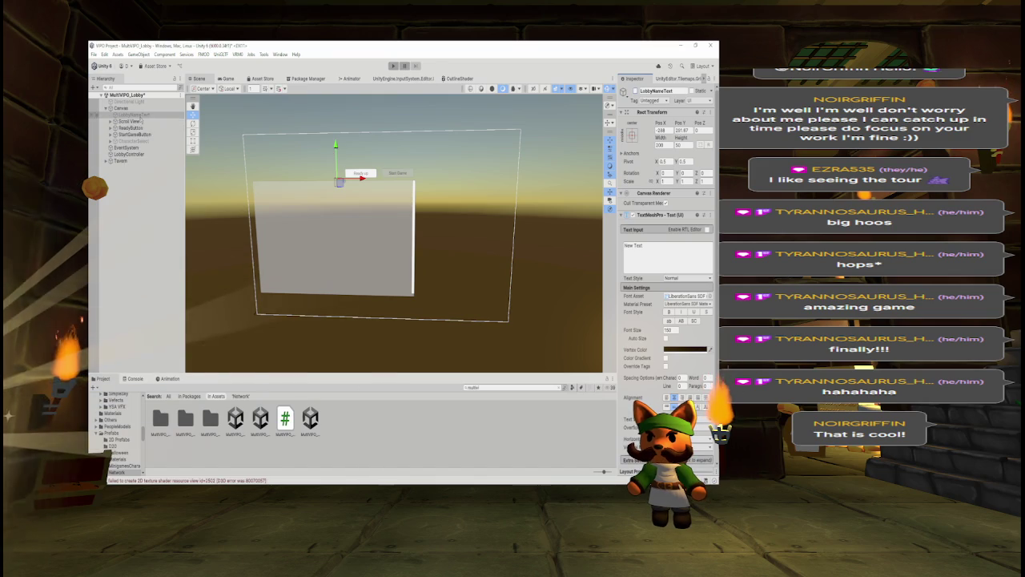
{"action": "left_click", "coordinate": [132, 140], "text": "shift"}
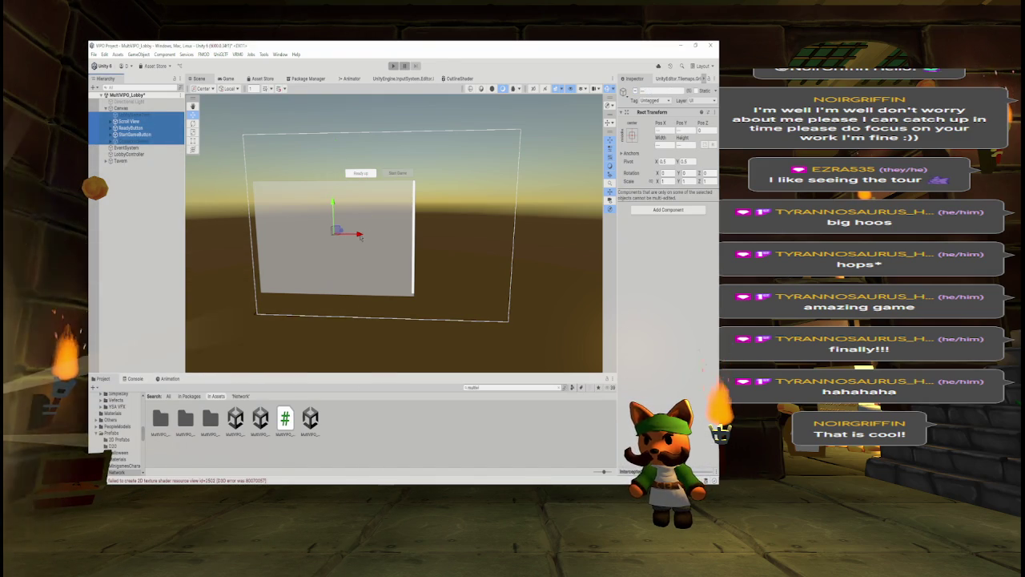
{"action": "left_click", "coordinate": [152, 237]}
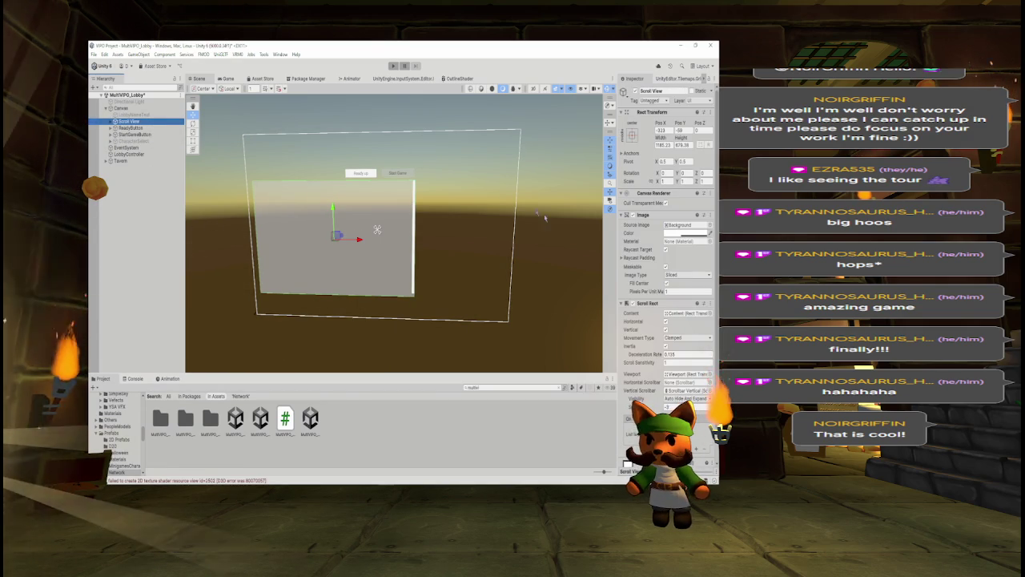
Lower the alpha of the Scroll View's Image colour to make the panel semi-transparent.
{"action": "left_click", "coordinate": [686, 233]}
{"action": "left_click_drag", "start_coordinate": [680, 391], "coordinate": [651, 392]}
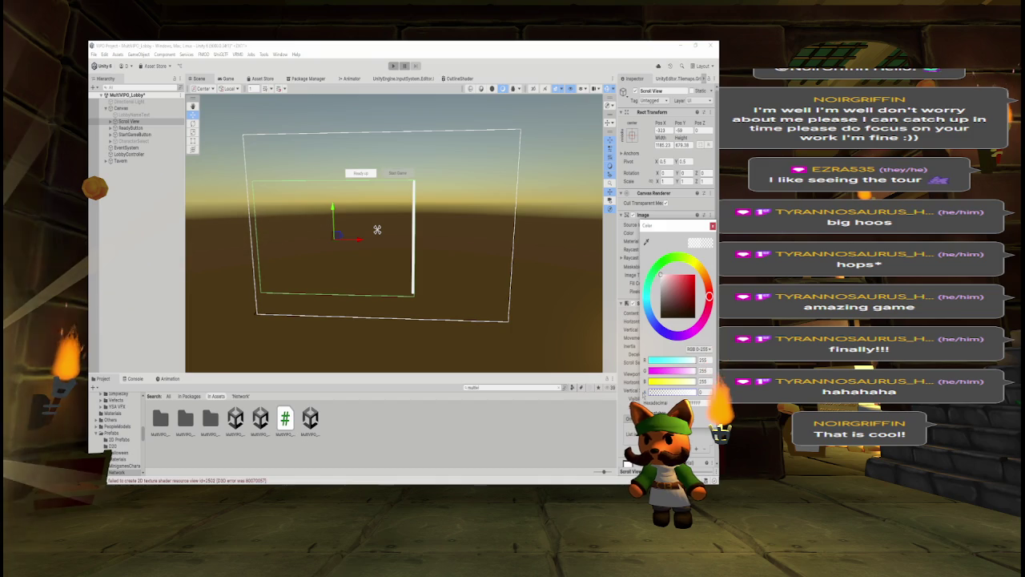
{"action": "key", "text": "Escape"}
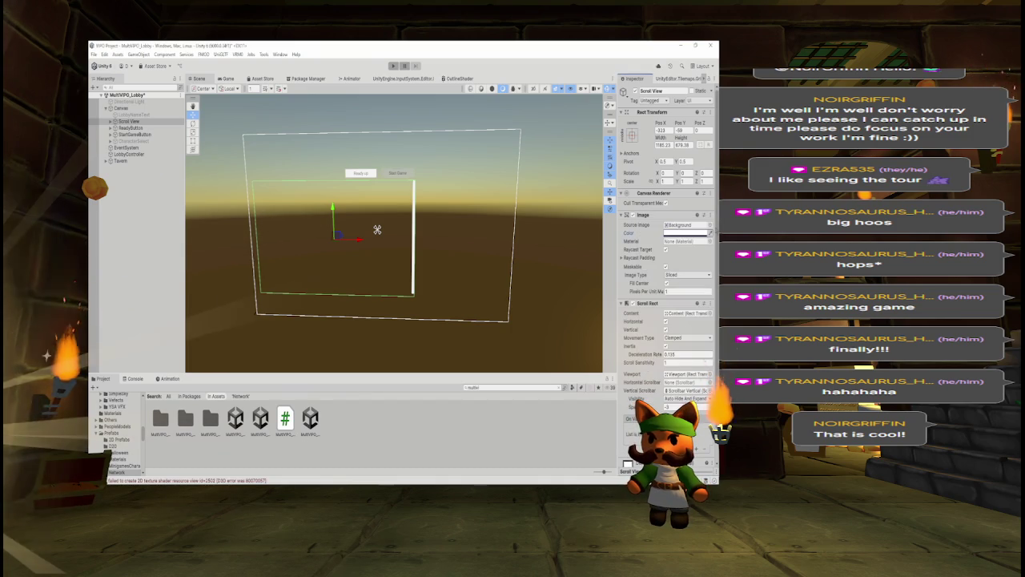
{"action": "left_click", "coordinate": [687, 233]}
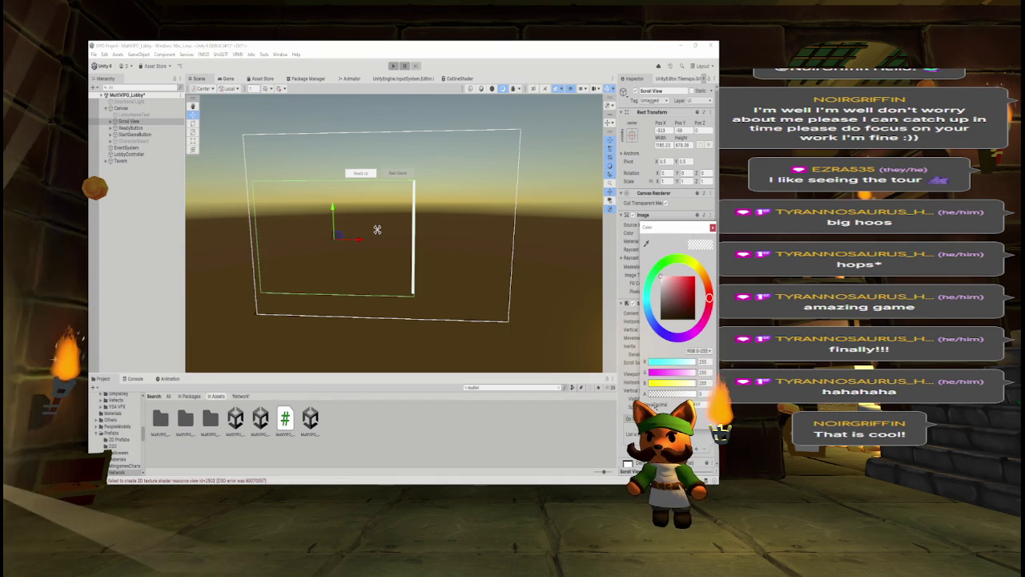
{"action": "left_click", "coordinate": [696, 392]}
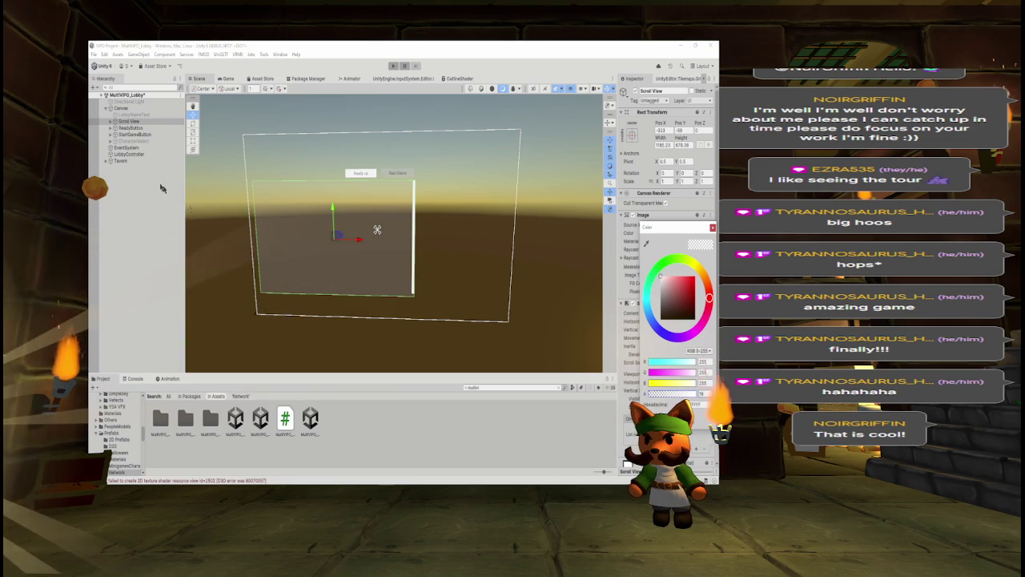
{"action": "left_click", "coordinate": [128, 121]}
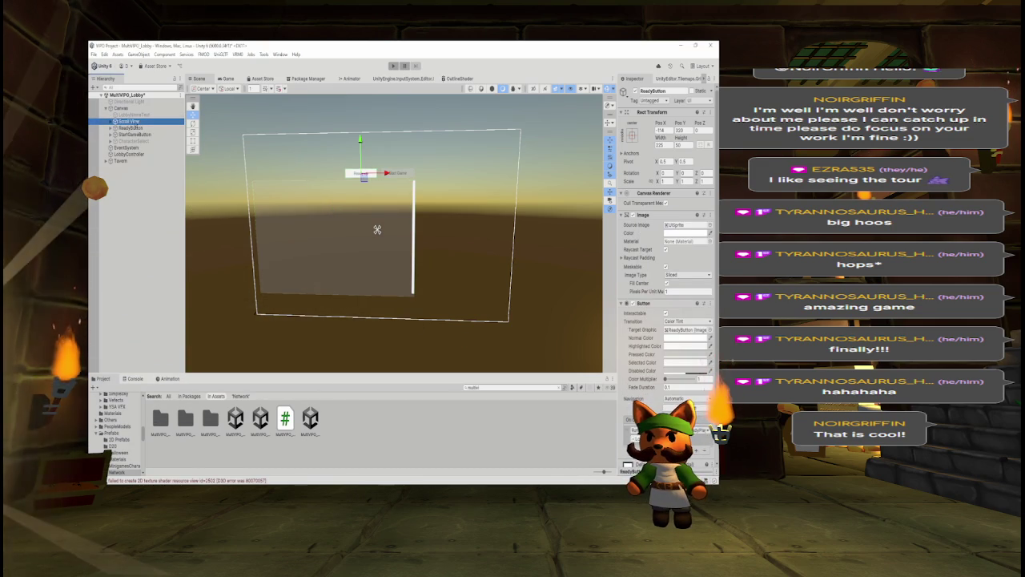
Set the Scroll View's Rect Transform Pos X to 0 to centre it.
{"action": "left_click_drag", "start_coordinate": [377, 230], "coordinate": [427, 230]}
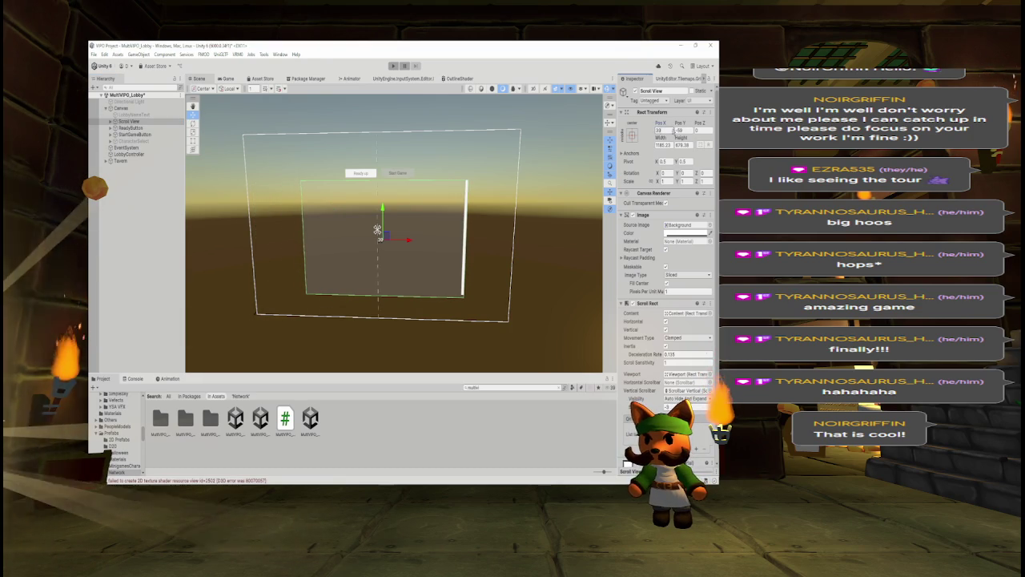
{"action": "type", "text": "0"}
{"action": "key", "text": "Return"}
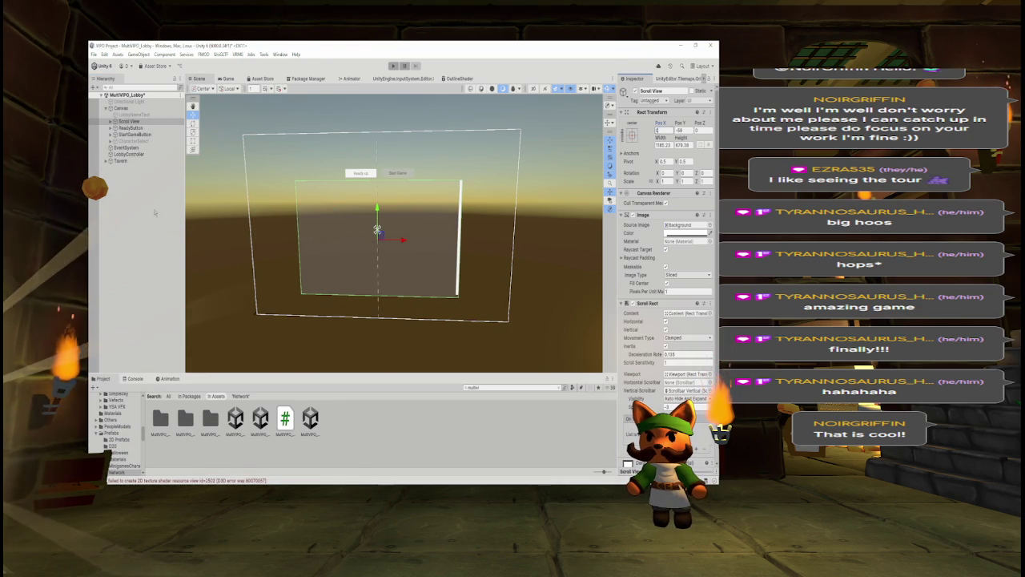
{"action": "left_click", "coordinate": [130, 127]}
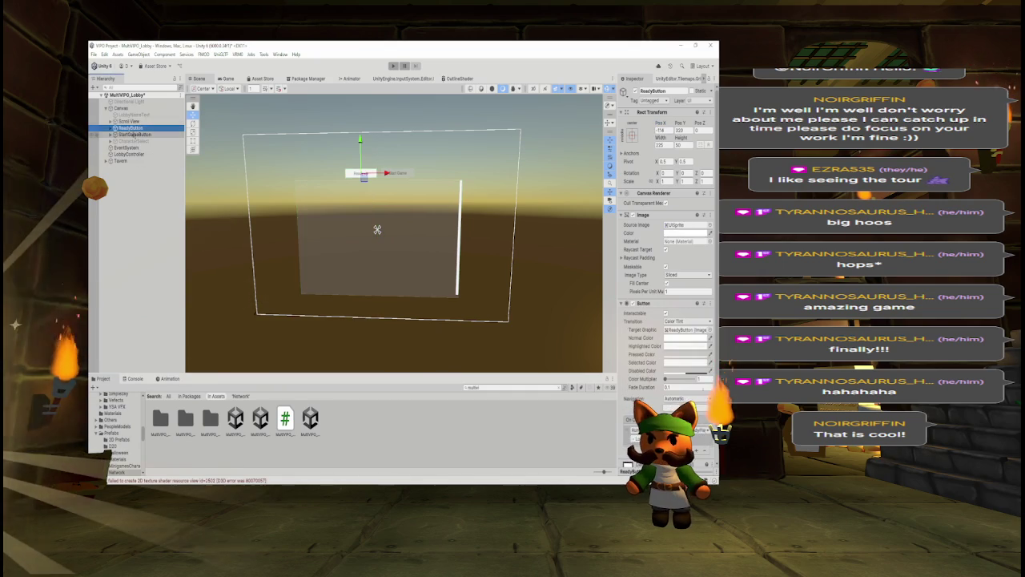
Select ReadyButton and StartGameButton and compare the lobby layout between Scene and Game views.
{"action": "left_click", "coordinate": [134, 134], "text": "shift"}
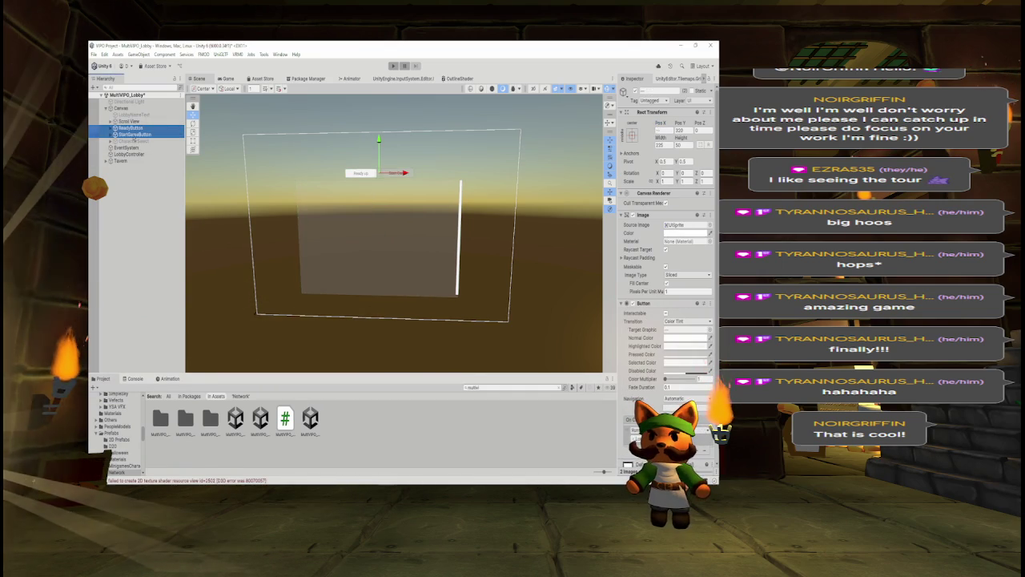
{"action": "left_click", "coordinate": [229, 78]}
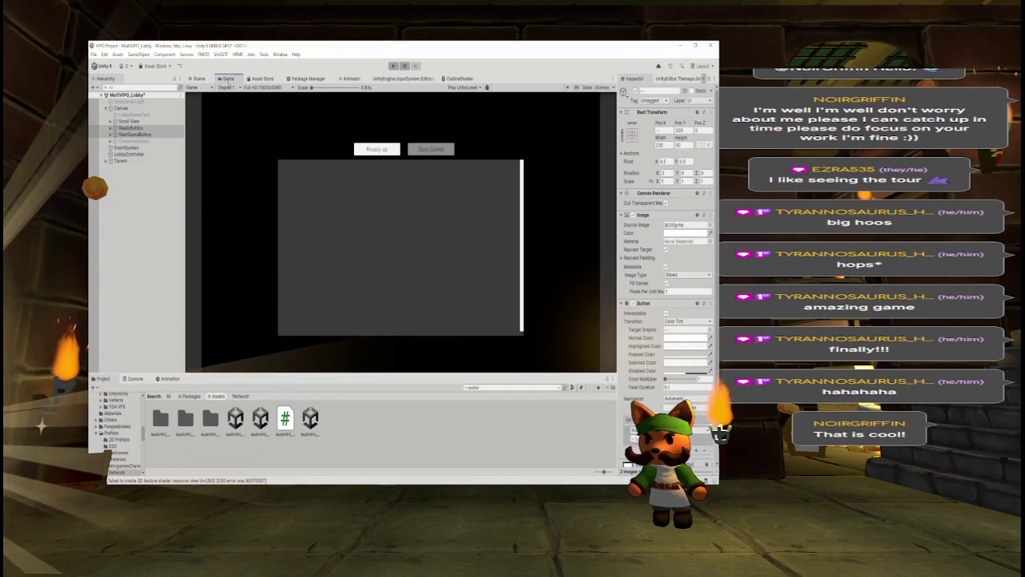
{"action": "left_click", "coordinate": [199, 80]}
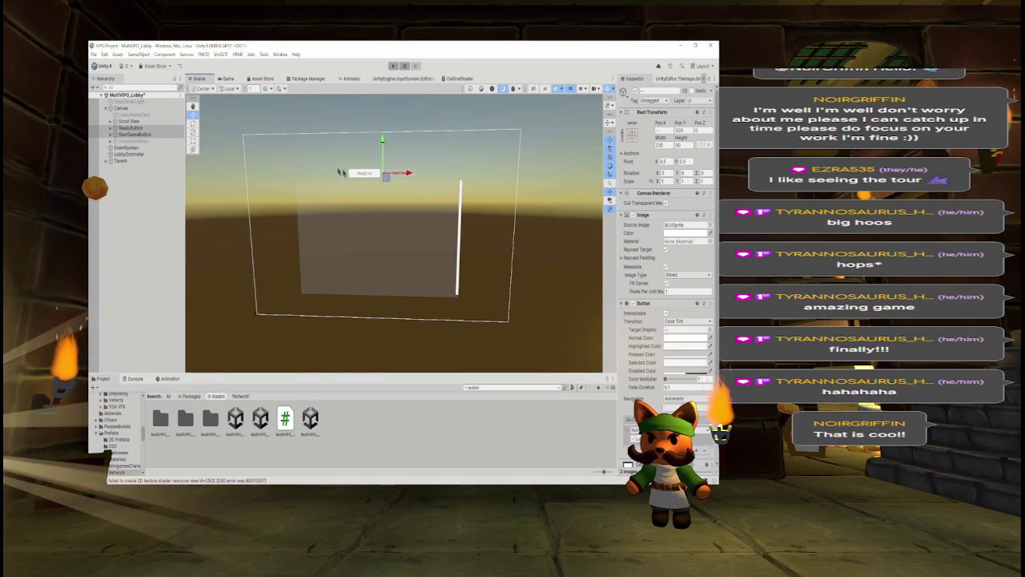
{"action": "left_click", "coordinate": [221, 80]}
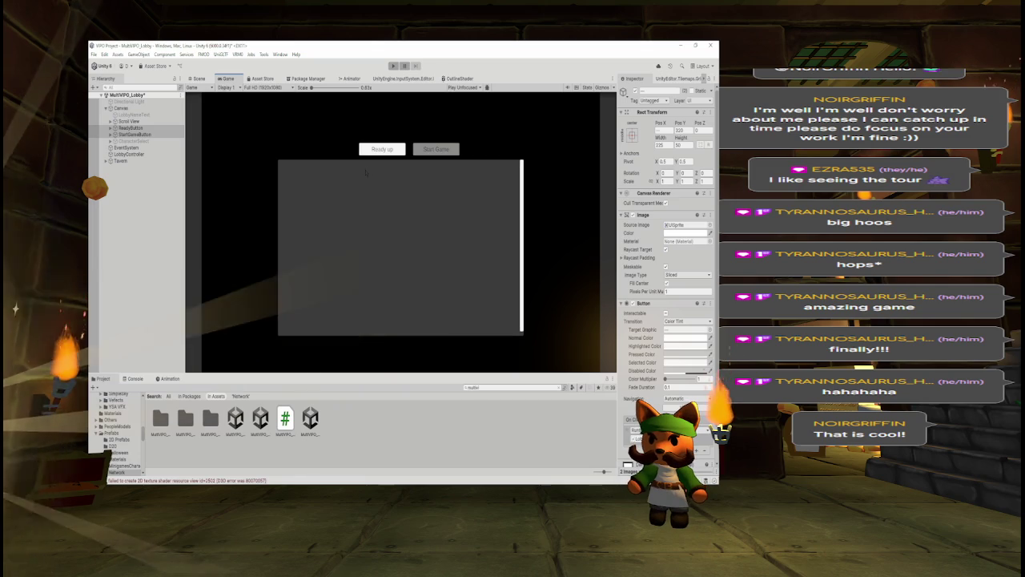
{"action": "left_click", "coordinate": [197, 80]}
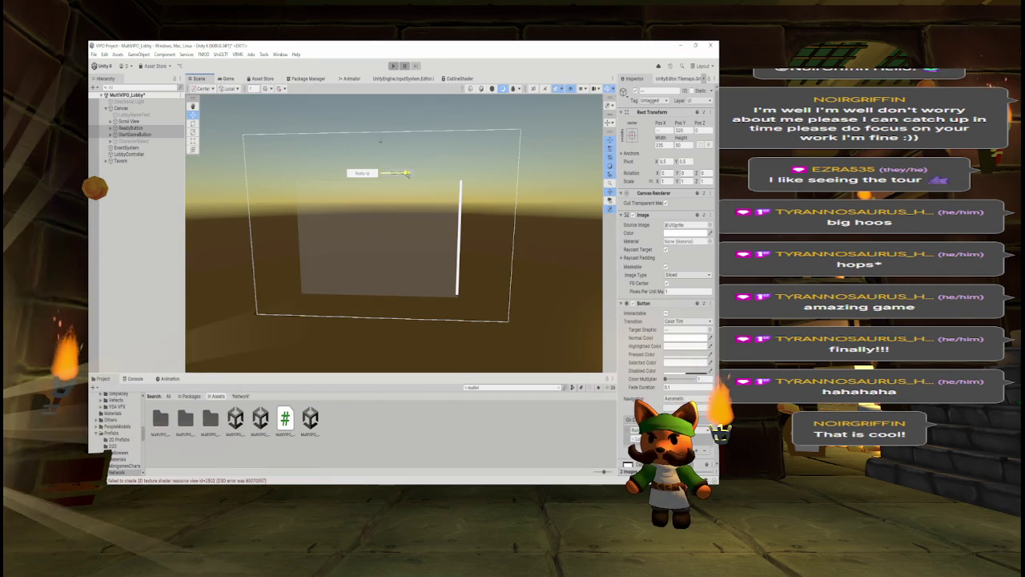
{"action": "left_click", "coordinate": [229, 79]}
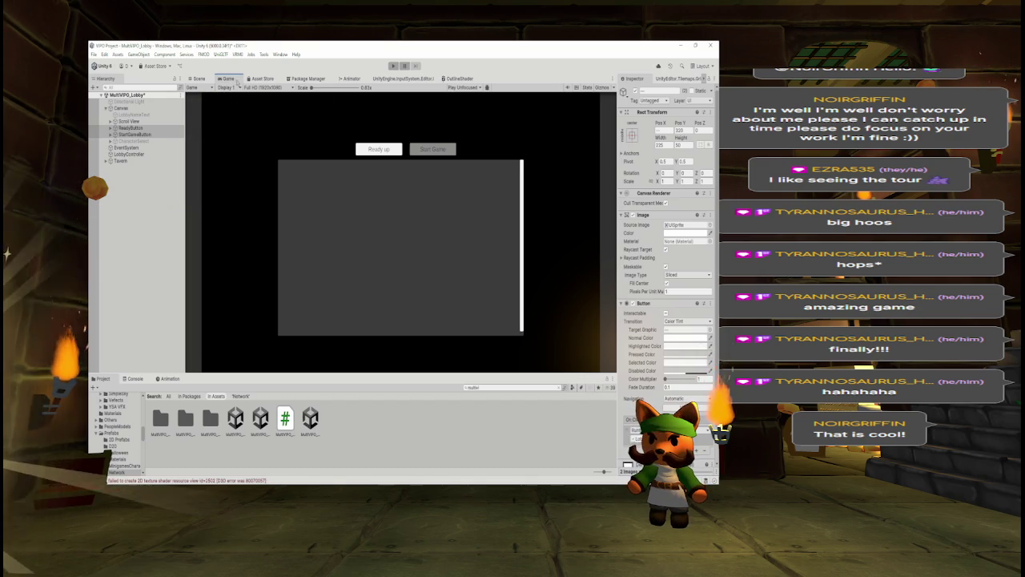
{"action": "left_click", "coordinate": [198, 79]}
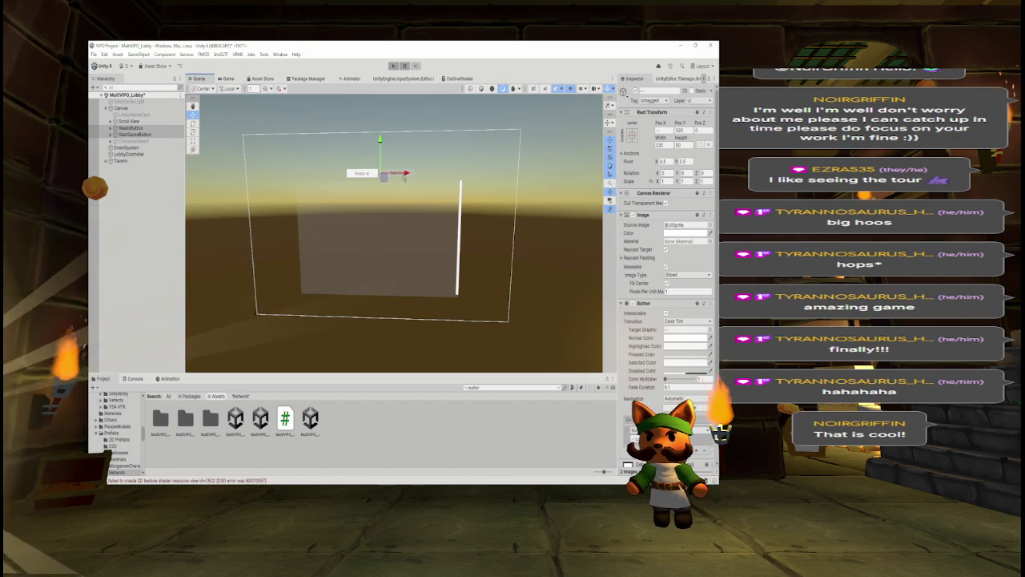
{"action": "left_click", "coordinate": [228, 78]}
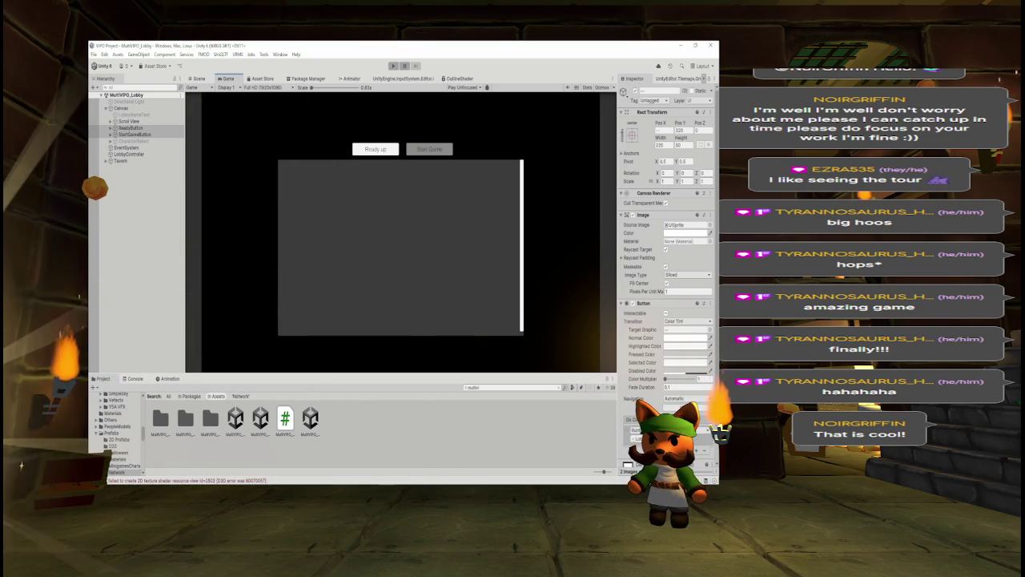
{"action": "left_click", "coordinate": [310, 417]}
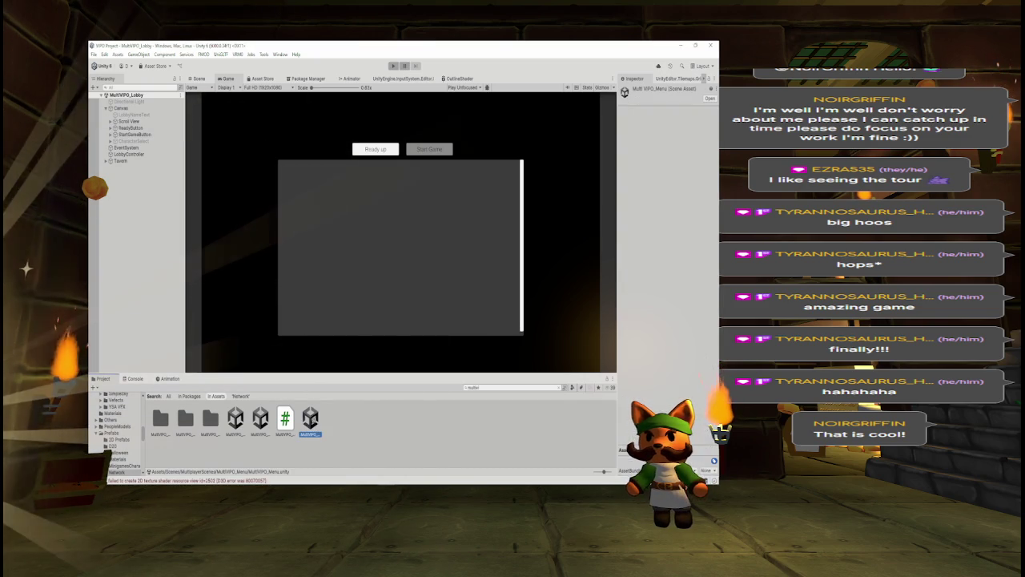
Open MultiVIPO_Menu, enter Play mode, and choose Host Game to load the lobby.
{"action": "double_click", "coordinate": [310, 418]}
{"action": "key", "text": "ctrl+p"}
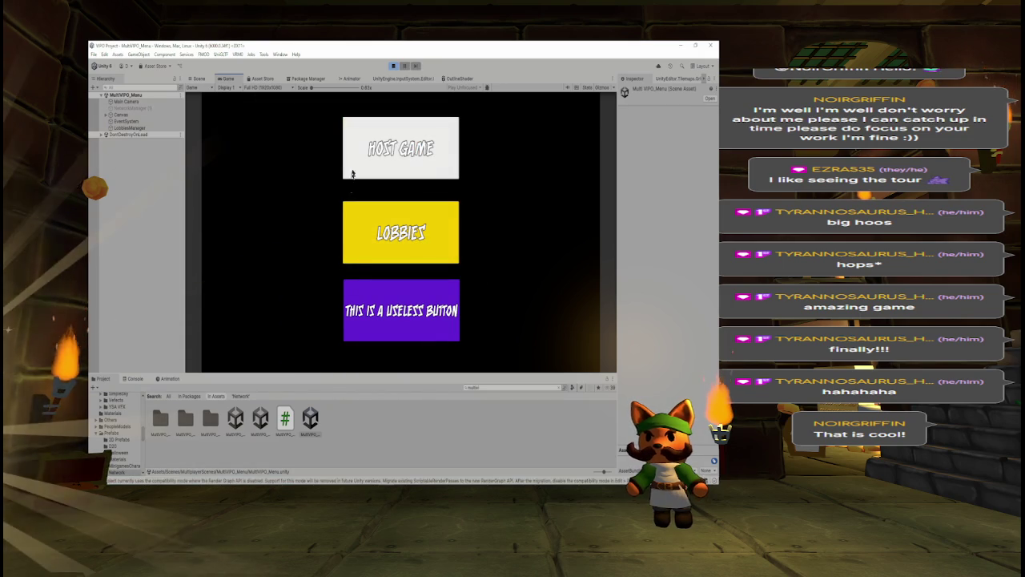
{"action": "left_click", "coordinate": [352, 173]}
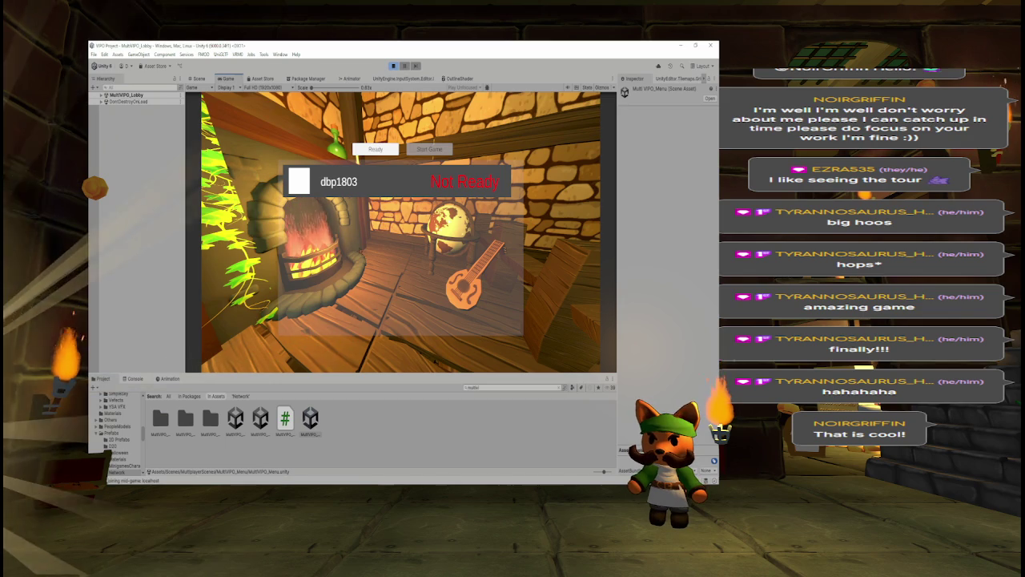
While playing, adjust the Scroll View background alpha, then expand it and select Viewport.
{"action": "left_click", "coordinate": [120, 107]}
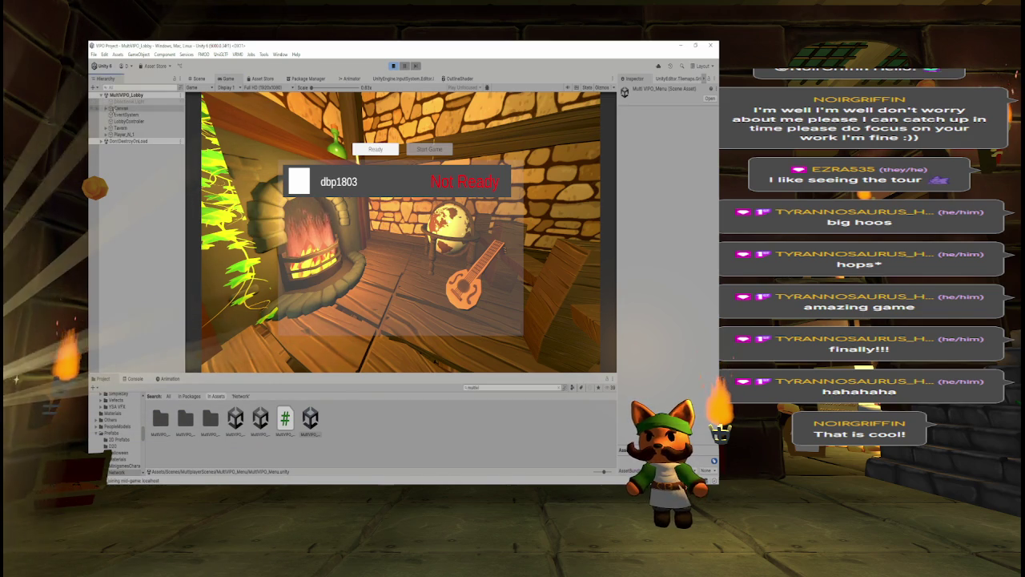
{"action": "key", "text": "Right"}
{"action": "key", "text": "Down"}
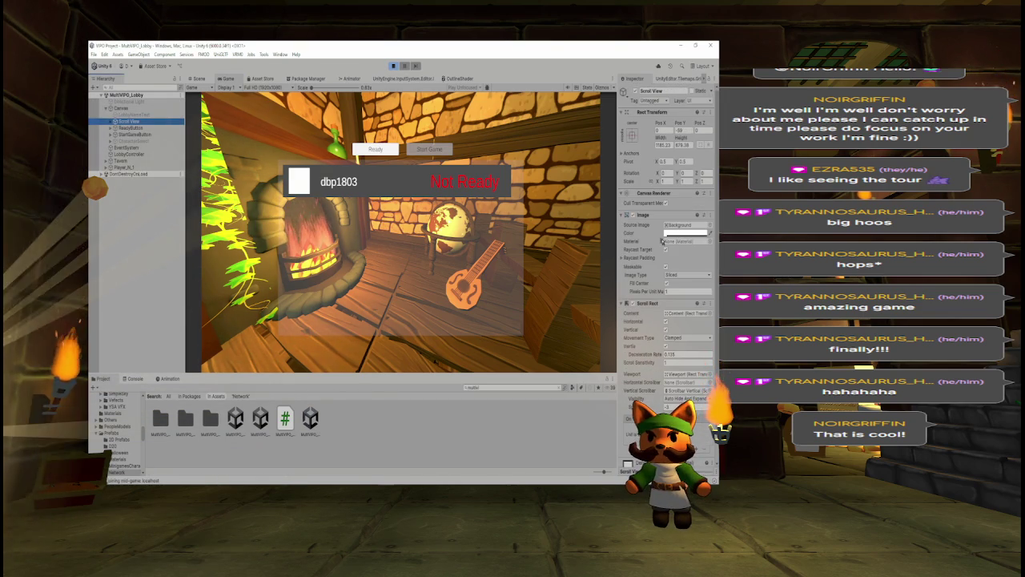
{"action": "left_click", "coordinate": [686, 232]}
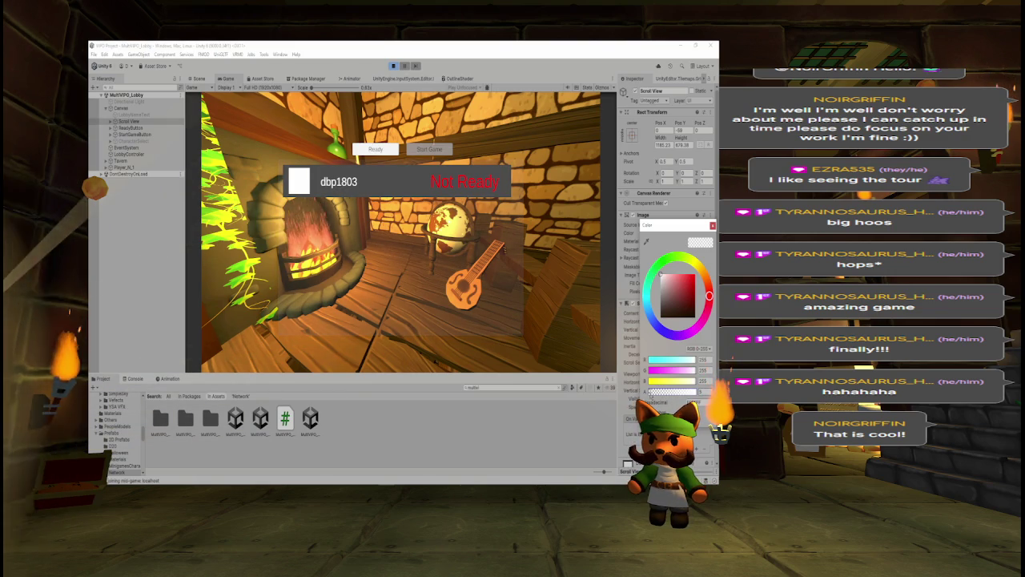
{"action": "mouse_move", "coordinate": [652, 392]}
{"action": "left_mouse_down"}
{"action": "mouse_move", "coordinate": [689, 392]}
{"action": "mouse_move", "coordinate": [650, 392]}
{"action": "left_mouse_up"}
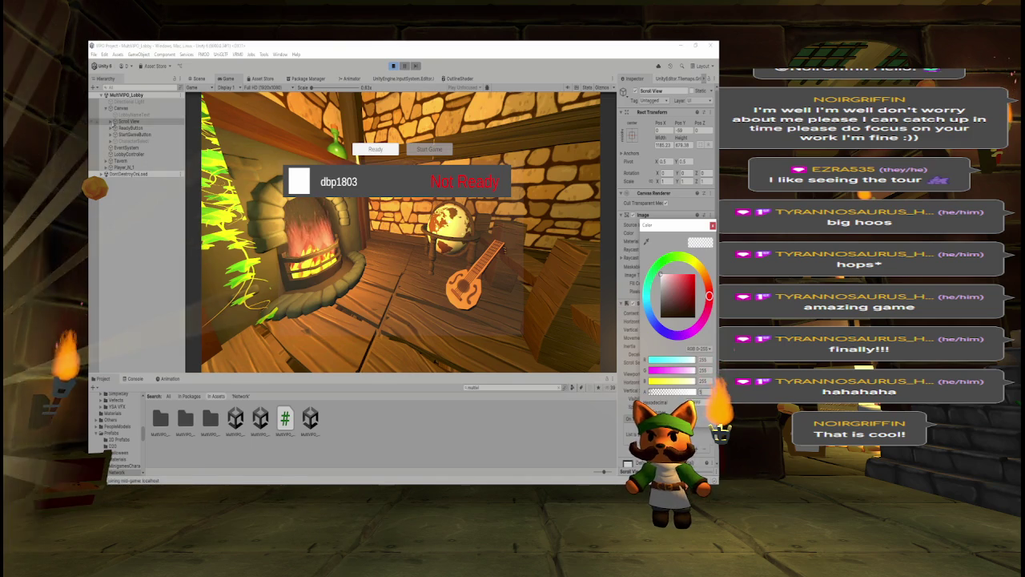
{"action": "left_click", "coordinate": [120, 121]}
{"action": "left_click", "coordinate": [110, 121]}
{"action": "left_click", "coordinate": [130, 127]}
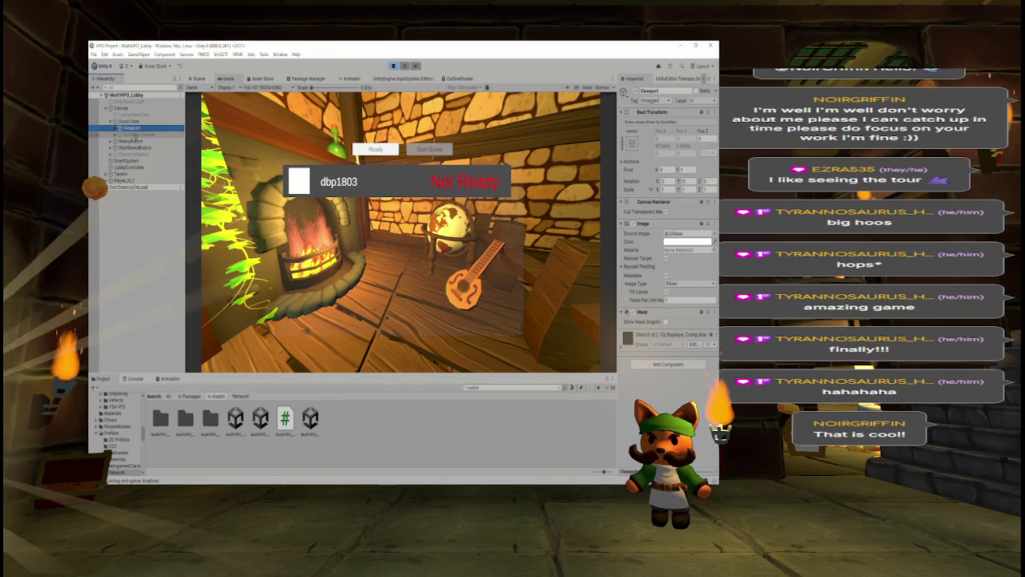
Check the Scroll View's scrollbar and colour, then stop Play mode and reopen MultiVIPO_Lobby.
{"action": "left_click", "coordinate": [134, 134]}
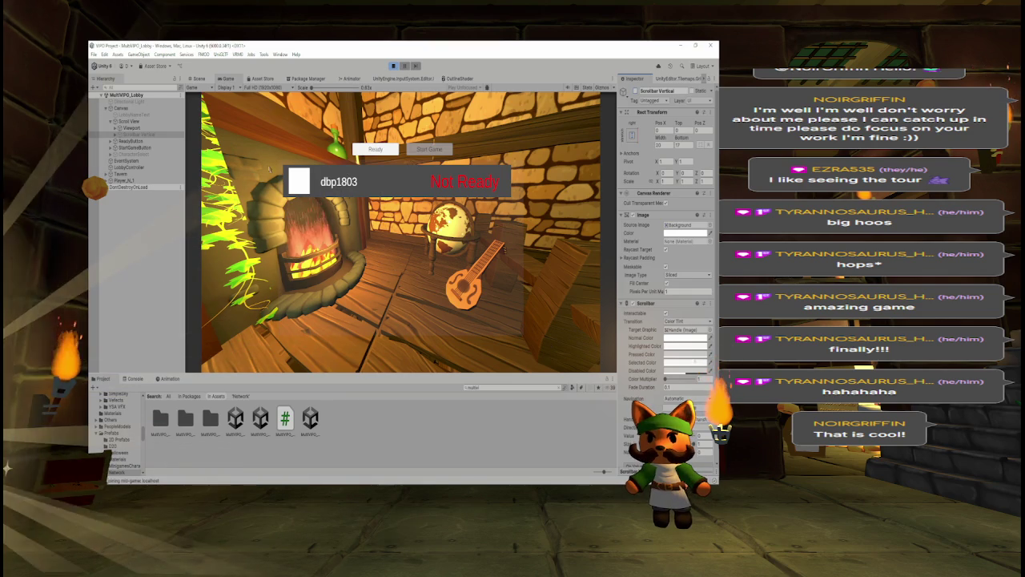
{"action": "left_click", "coordinate": [128, 121]}
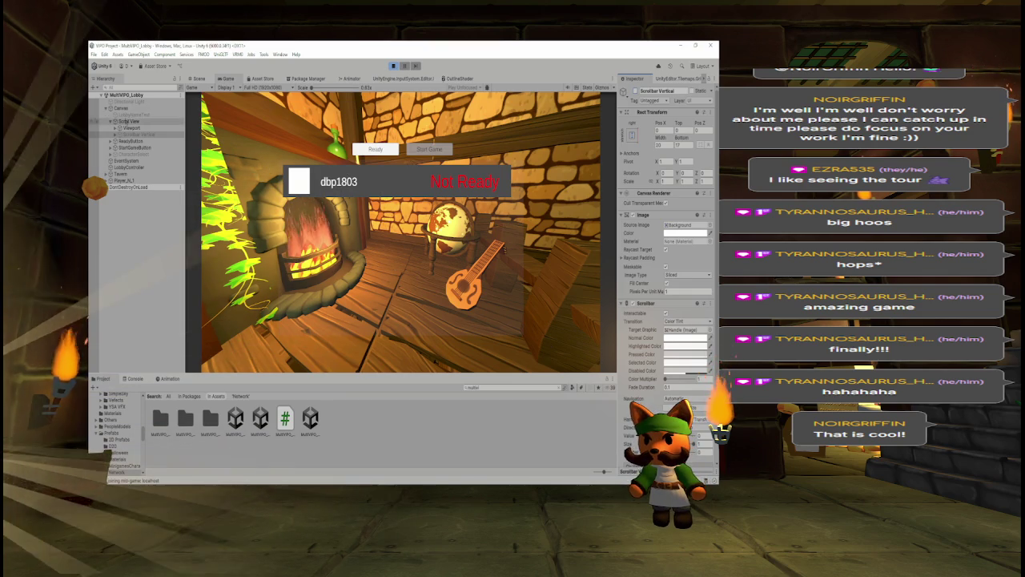
{"action": "left_click", "coordinate": [685, 233]}
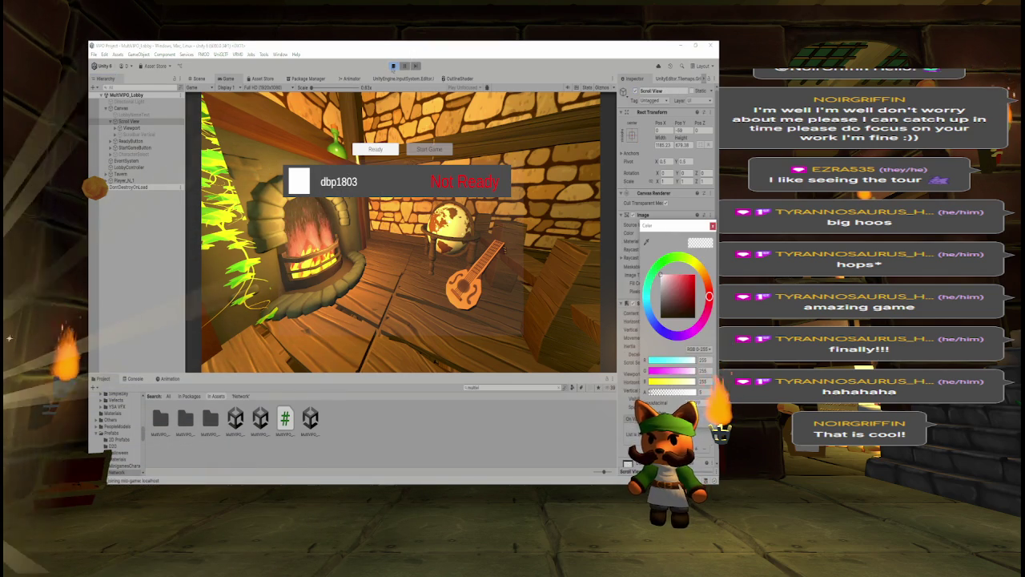
{"action": "key", "text": "ctrl+p"}
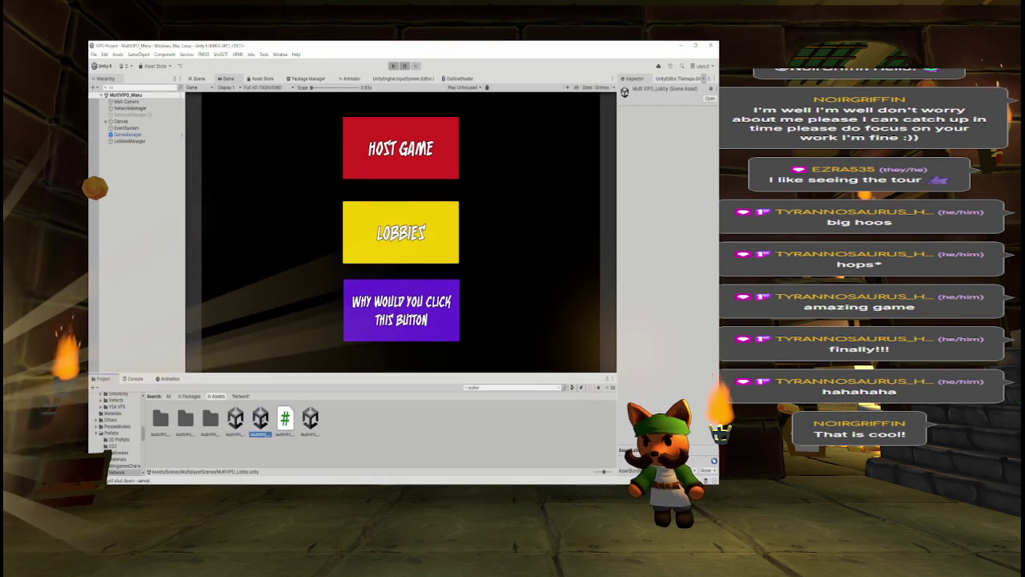
{"action": "double_click", "coordinate": [260, 418]}
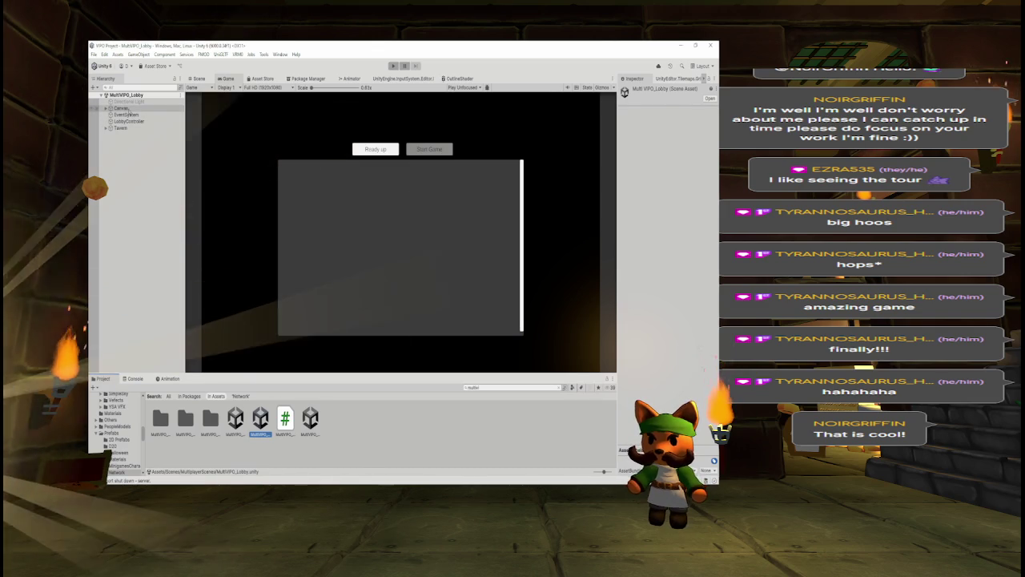
Set the Scroll View's Image colour to hex 333333, then bring the WHAT TO DO notes forward.
{"action": "left_click", "coordinate": [122, 109]}
{"action": "key", "text": "Right"}
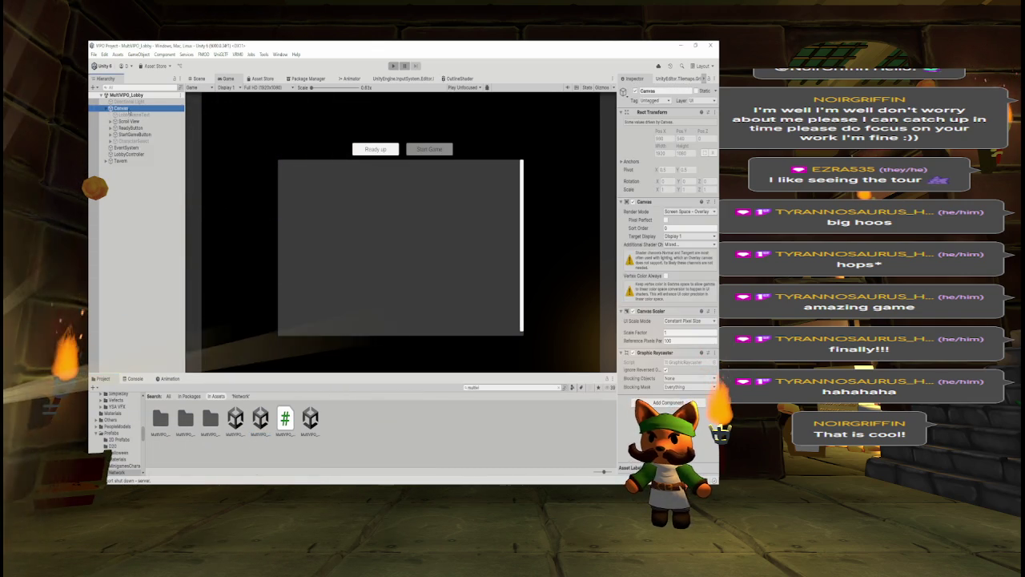
{"action": "left_click", "coordinate": [128, 121]}
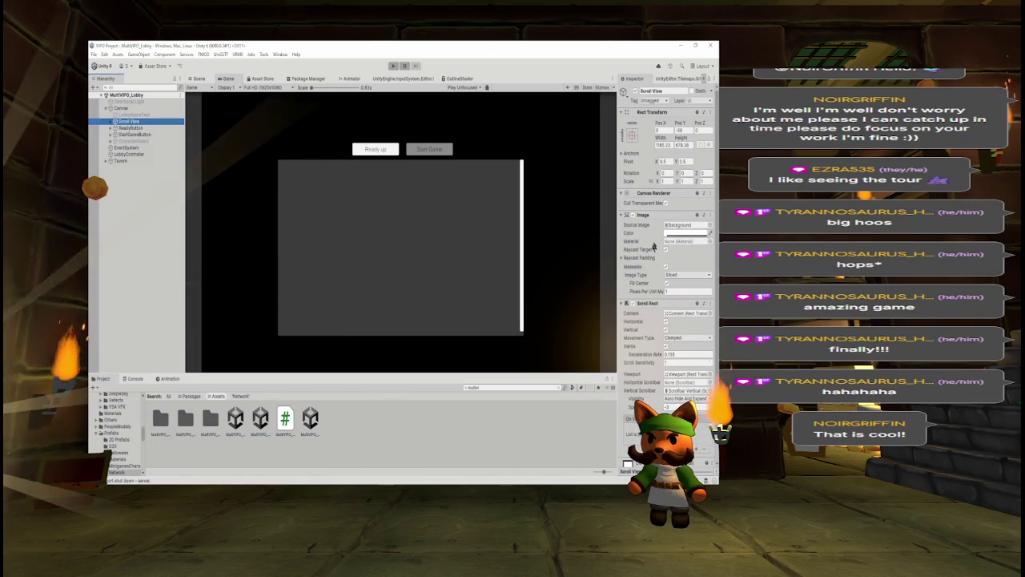
{"action": "left_click", "coordinate": [685, 233]}
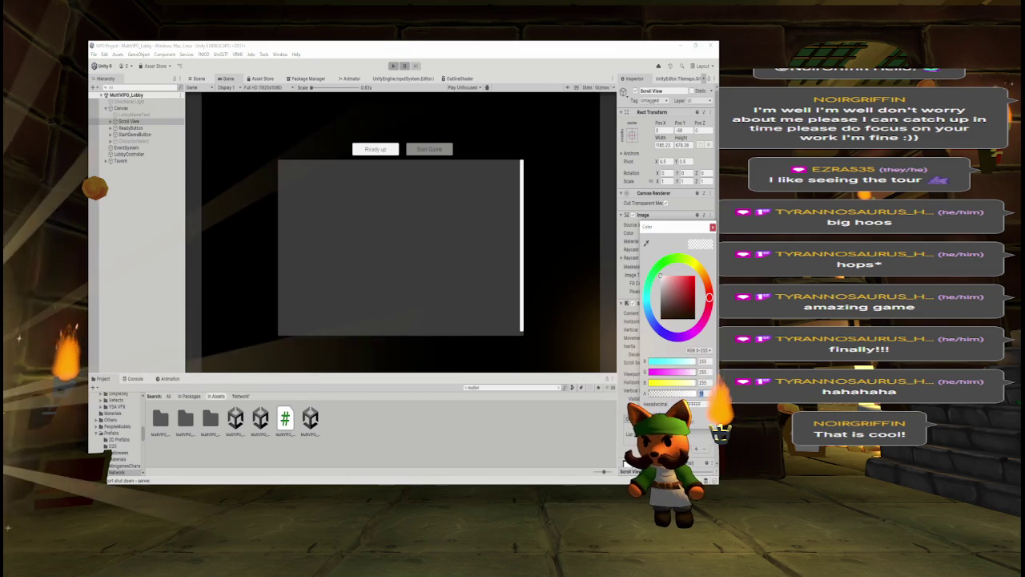
{"action": "type", "text": "333333"}
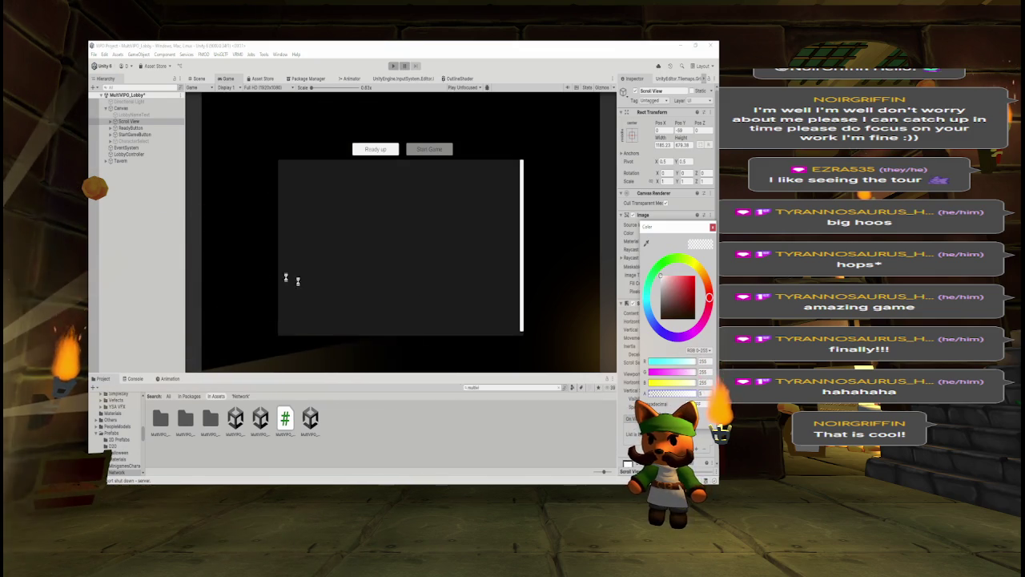
{"action": "key", "text": "Return"}
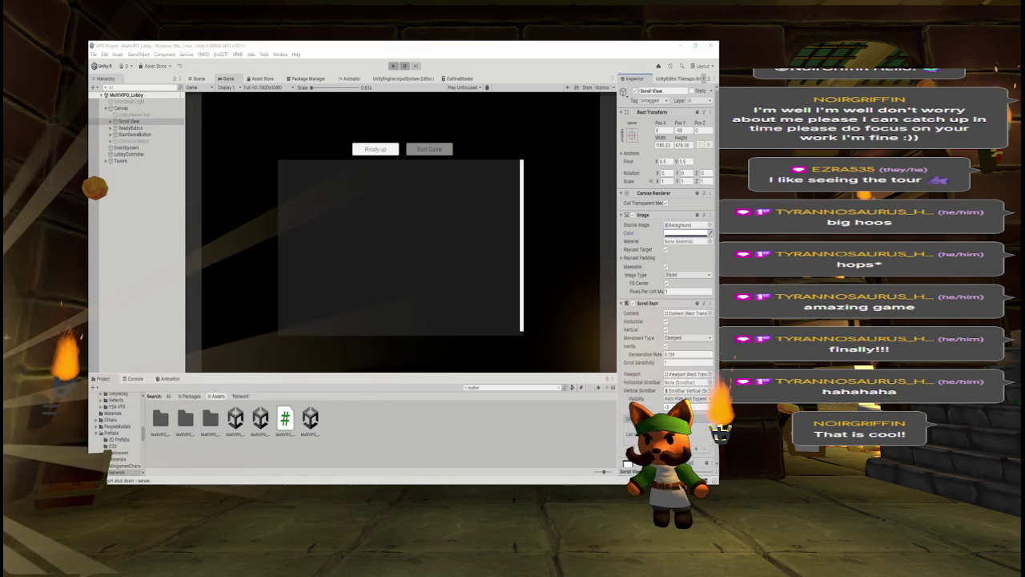
{"action": "key", "text": "alt+Tab"}
{"action": "left_click", "coordinate": [509, 201]}
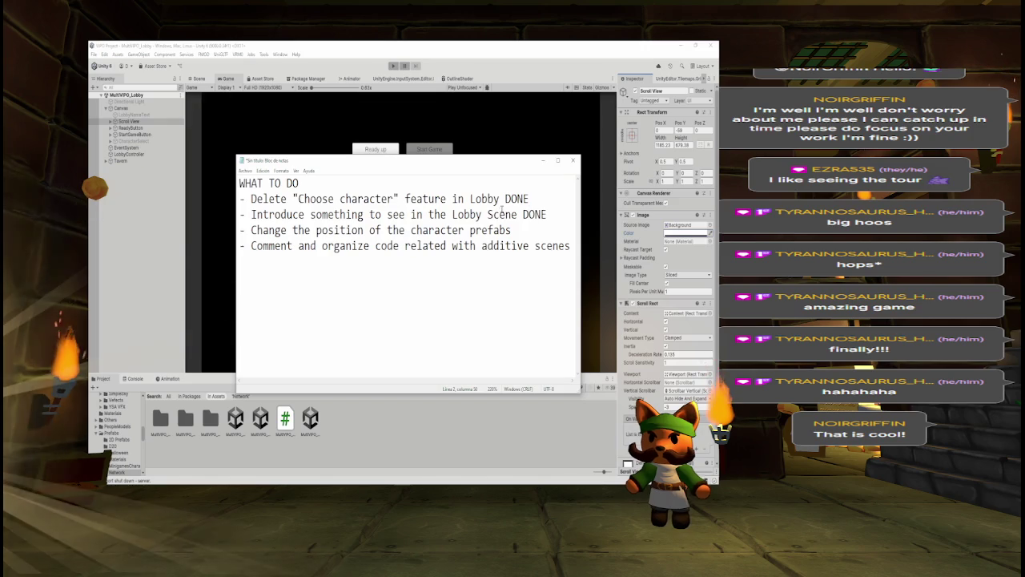
Highlight the character-prefab repositioning to-do, minimize Notepad, and pick the MultiVIPO_Game scene.
{"action": "left_click_drag", "start_coordinate": [440, 246], "coordinate": [489, 246]}
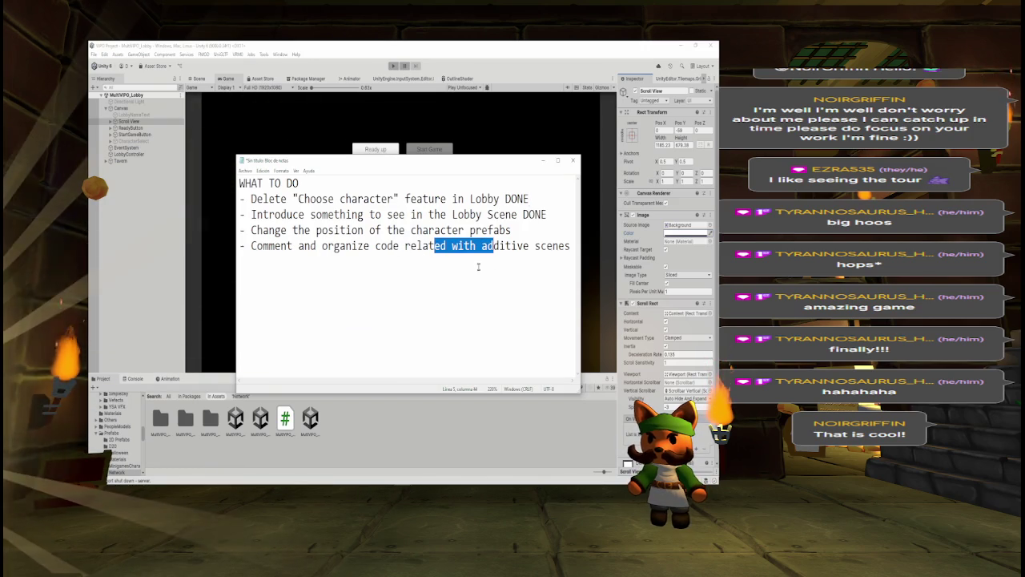
{"action": "left_click", "coordinate": [479, 246]}
{"action": "left_click_drag", "start_coordinate": [511, 230], "coordinate": [248, 230]}
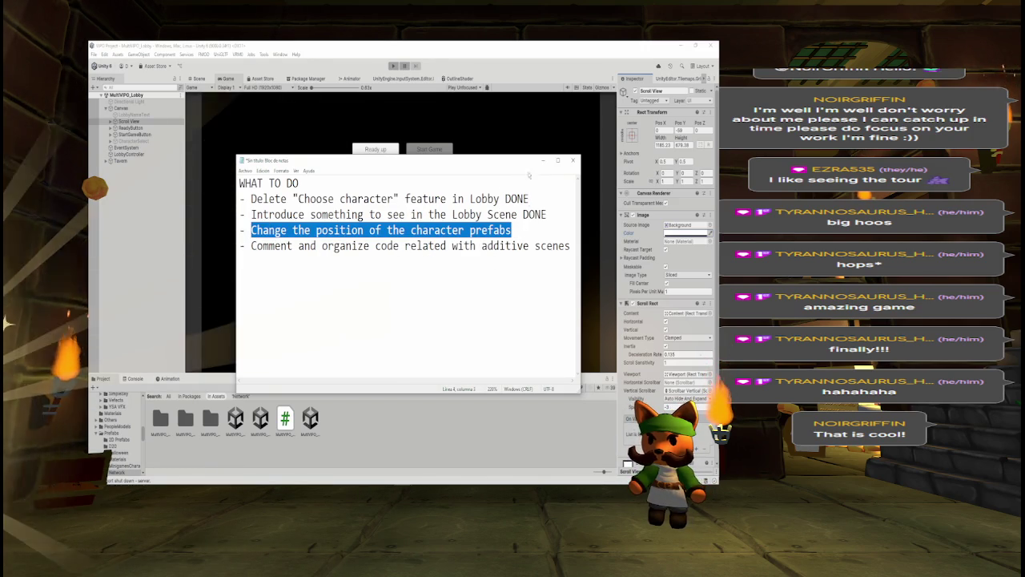
{"action": "left_click", "coordinate": [543, 160]}
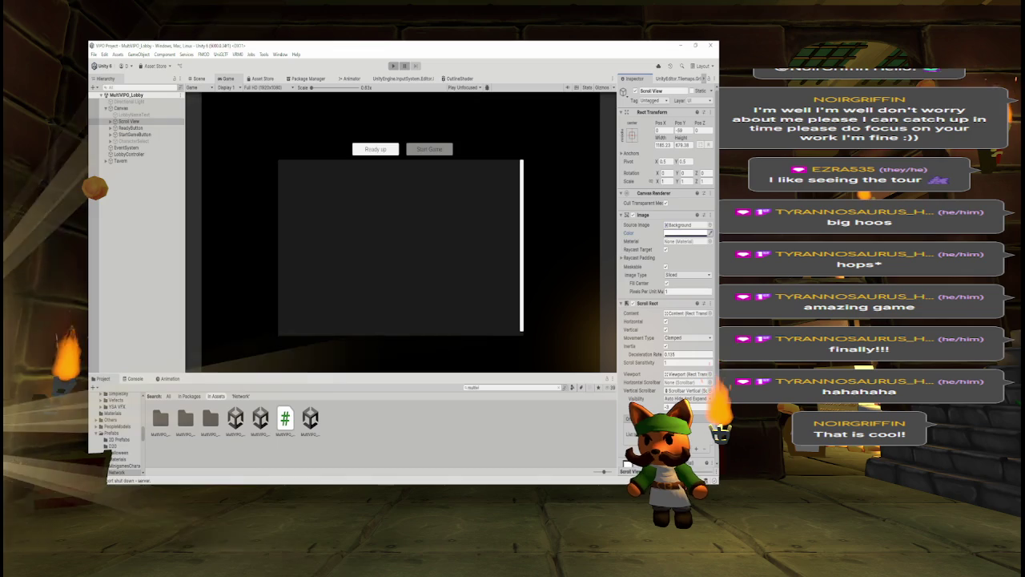
{"action": "left_click", "coordinate": [235, 419]}
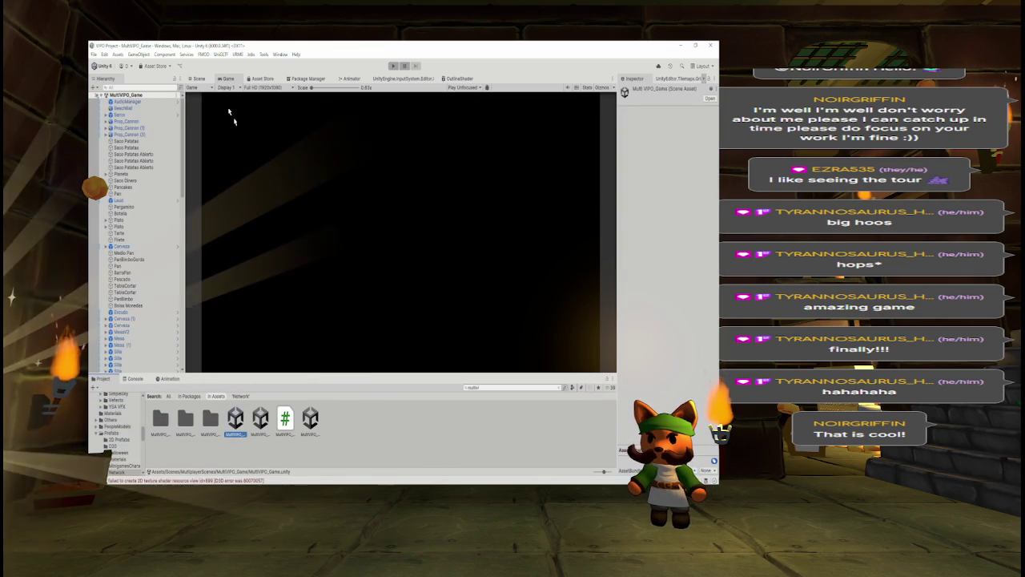
In the Scene view, frame the BeachBall and orbit toward the brick wall and palms.
{"action": "left_click", "coordinate": [199, 78]}
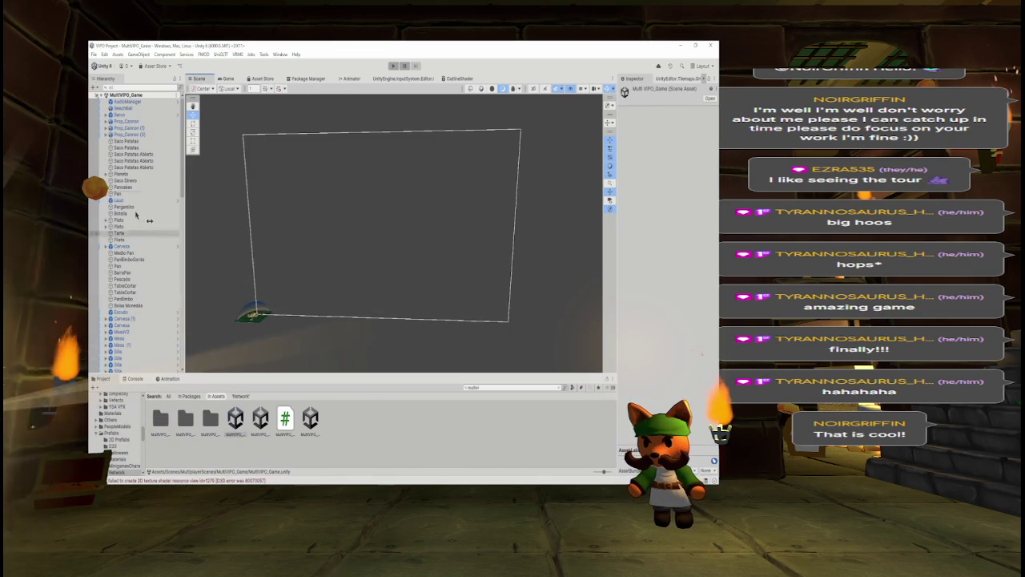
{"action": "double_click", "coordinate": [124, 107]}
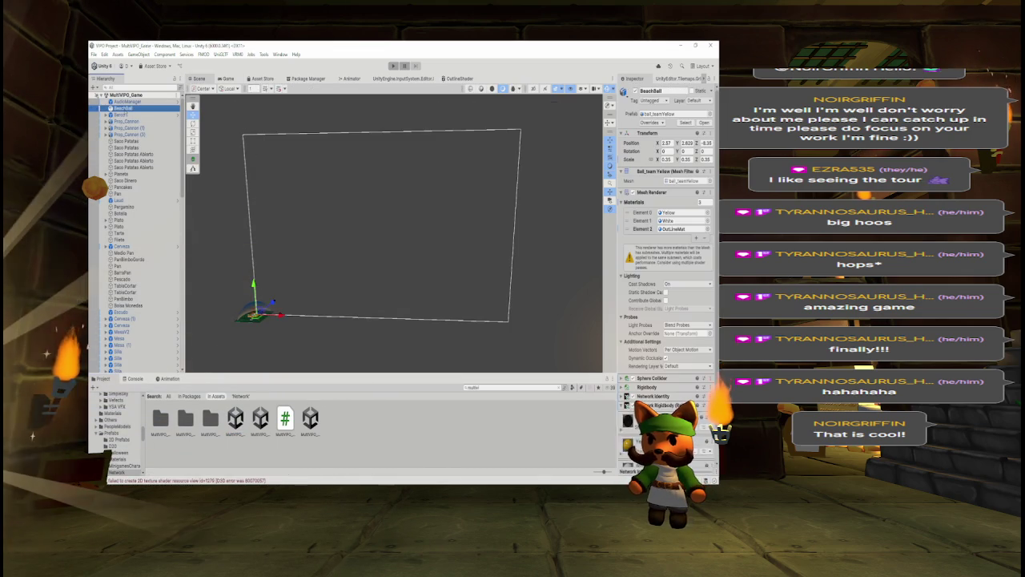
{"action": "left_click_drag", "start_coordinate": [466, 153], "coordinate": [526, 158]}
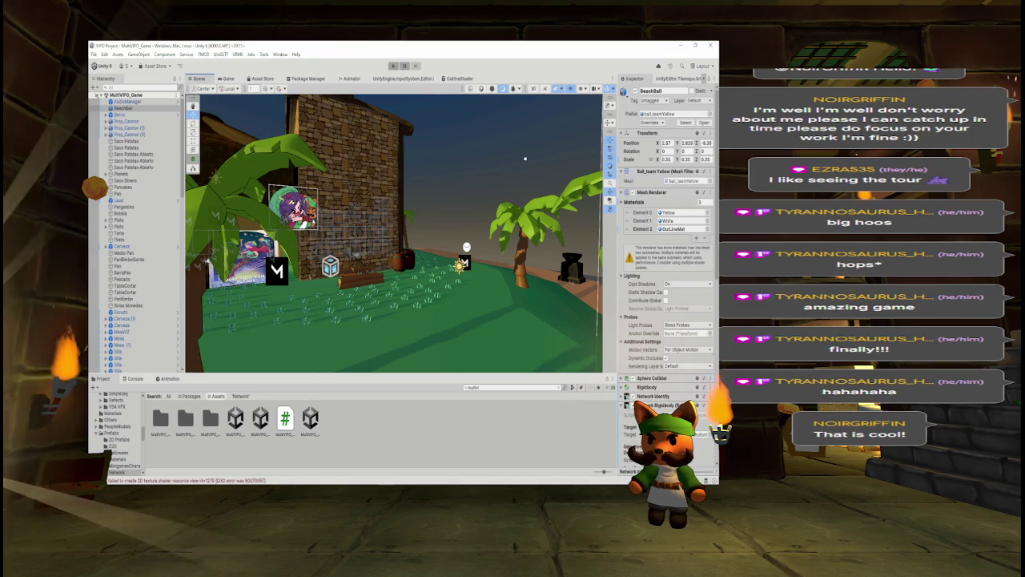
{"action": "left_click_drag", "start_coordinate": [526, 158], "coordinate": [584, 121]}
{"action": "mouse_move", "coordinate": [433, 315]}
{"action": "left_mouse_down"}
{"action": "mouse_move", "coordinate": [385, 336]}
{"action": "mouse_move", "coordinate": [325, 336]}
{"action": "mouse_move", "coordinate": [348, 315]}
{"action": "mouse_move", "coordinate": [500, 331]}
{"action": "mouse_move", "coordinate": [567, 299]}
{"action": "mouse_move", "coordinate": [449, 303]}
{"action": "mouse_move", "coordinate": [555, 318]}
{"action": "mouse_move", "coordinate": [512, 318]}
{"action": "mouse_move", "coordinate": [540, 285]}
{"action": "mouse_move", "coordinate": [439, 201]}
{"action": "mouse_move", "coordinate": [434, 179]}
{"action": "mouse_move", "coordinate": [298, 152]}
{"action": "mouse_move", "coordinate": [510, 152]}
{"action": "left_mouse_up"}
{"action": "left_click_drag", "start_coordinate": [241, 310], "coordinate": [251, 312]}
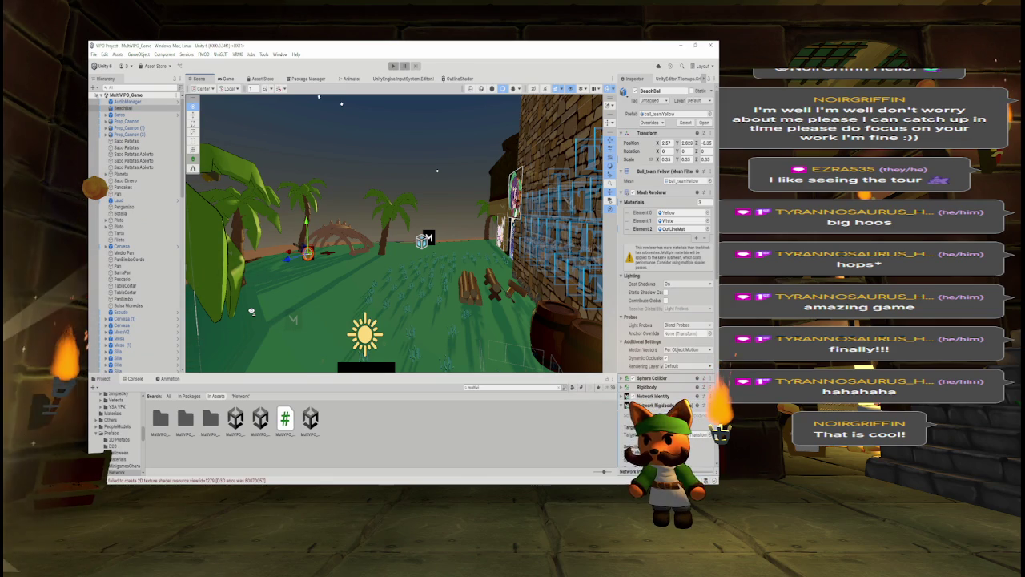
{"action": "left_click_drag", "start_coordinate": [250, 312], "coordinate": [137, 326]}
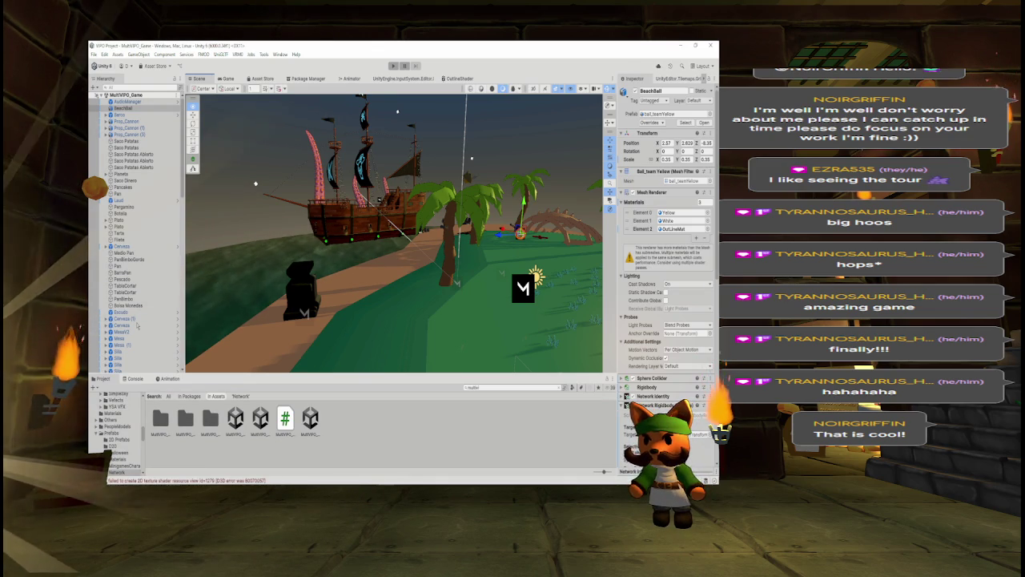
{"action": "mouse_move", "coordinate": [240, 321]}
{"action": "left_mouse_down"}
{"action": "mouse_move", "coordinate": [275, 343]}
{"action": "mouse_move", "coordinate": [456, 306]}
{"action": "mouse_move", "coordinate": [369, 310]}
{"action": "mouse_move", "coordinate": [421, 339]}
{"action": "mouse_move", "coordinate": [465, 317]}
{"action": "left_mouse_up"}
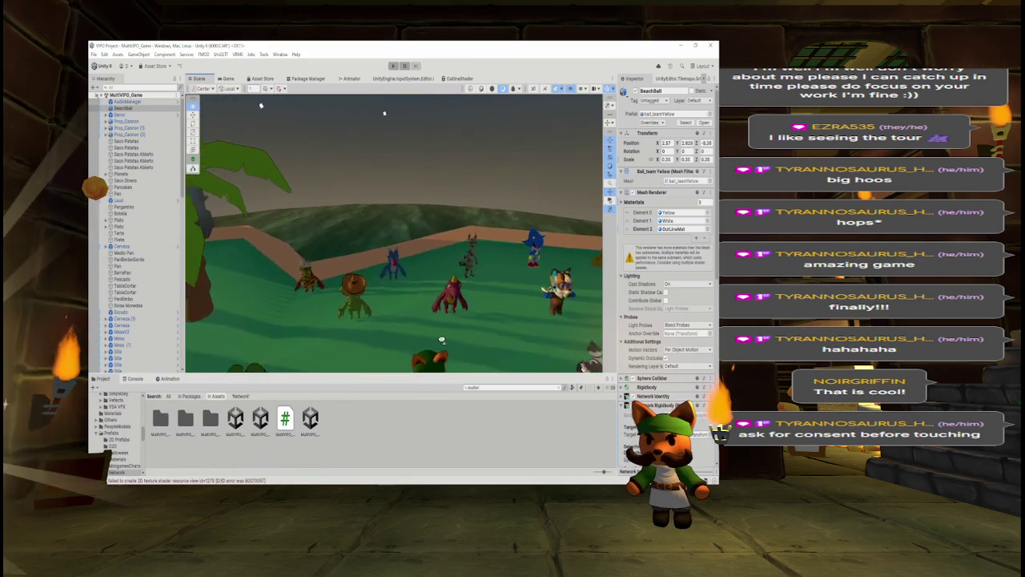
{"action": "mouse_move", "coordinate": [435, 348]}
{"action": "left_mouse_down"}
{"action": "mouse_move", "coordinate": [476, 348]}
{"action": "mouse_move", "coordinate": [480, 332]}
{"action": "mouse_move", "coordinate": [446, 344]}
{"action": "mouse_move", "coordinate": [364, 341]}
{"action": "left_mouse_up"}
{"action": "left_click_drag", "start_coordinate": [343, 337], "coordinate": [475, 329]}
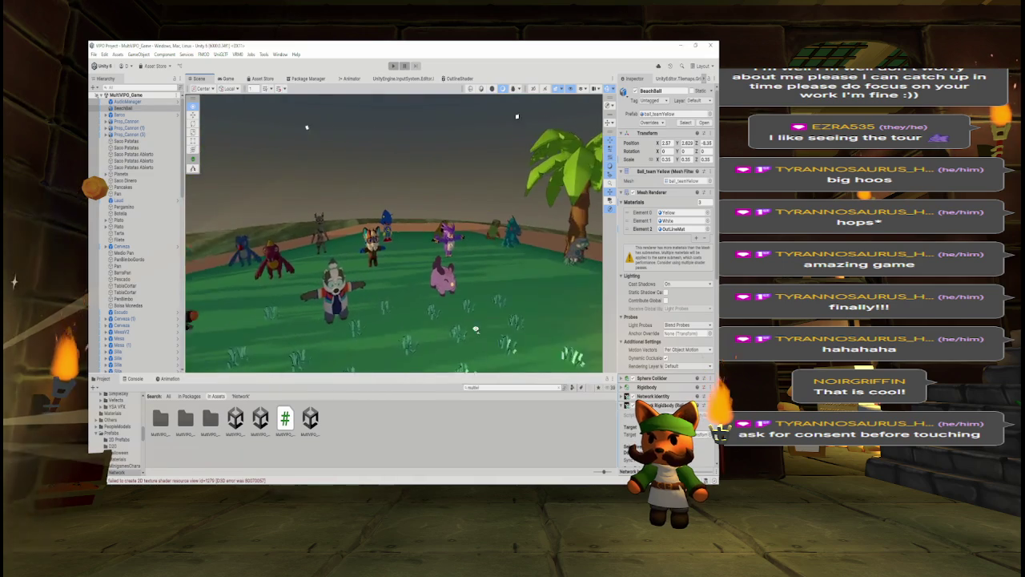
{"action": "left_click_drag", "start_coordinate": [383, 319], "coordinate": [221, 308]}
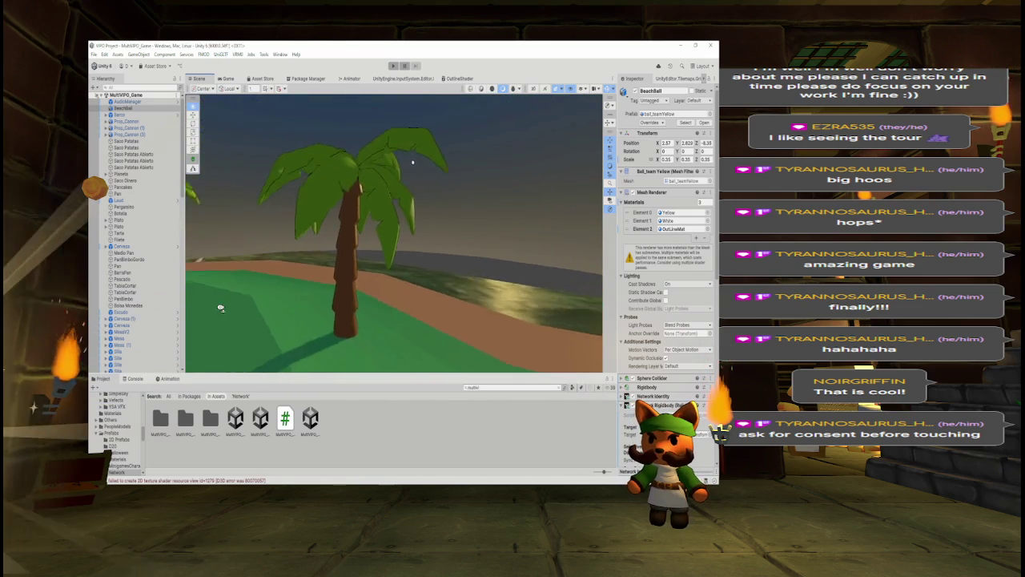
{"action": "left_click_drag", "start_coordinate": [152, 311], "coordinate": [200, 306]}
{"action": "mouse_move", "coordinate": [576, 303]}
{"action": "left_mouse_down"}
{"action": "mouse_move", "coordinate": [495, 318]}
{"action": "mouse_move", "coordinate": [514, 315]}
{"action": "left_mouse_up"}
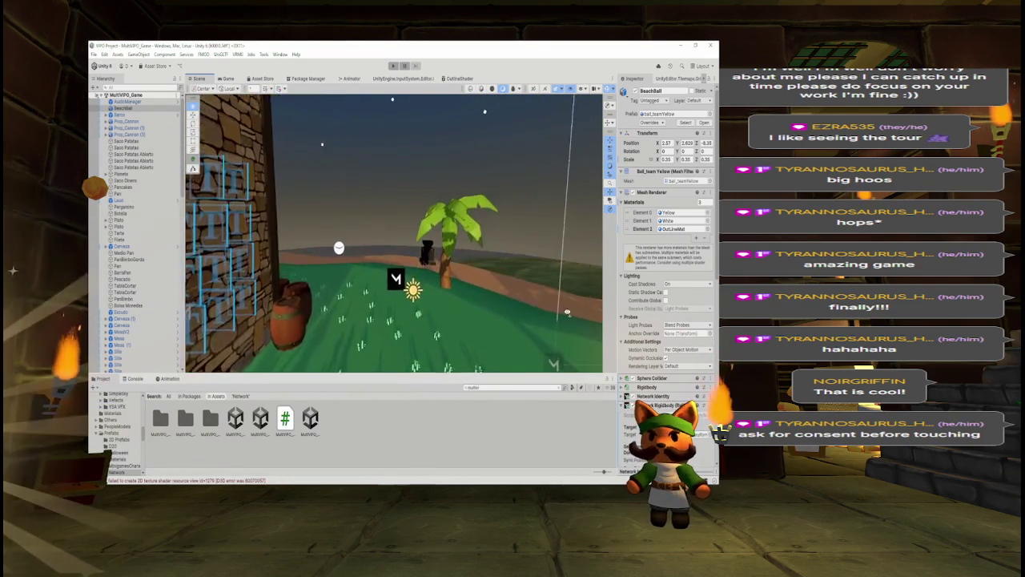
{"action": "mouse_move", "coordinate": [468, 178]}
{"action": "left_mouse_down"}
{"action": "mouse_move", "coordinate": [395, 337]}
{"action": "mouse_move", "coordinate": [382, 336]}
{"action": "mouse_move", "coordinate": [506, 312]}
{"action": "mouse_move", "coordinate": [451, 315]}
{"action": "left_mouse_up"}
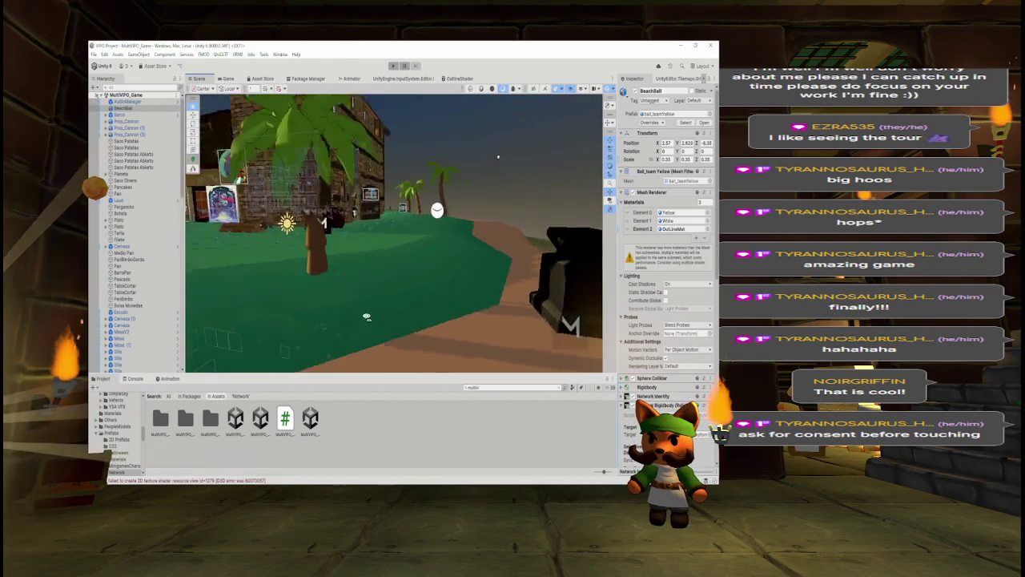
{"action": "mouse_move", "coordinate": [321, 317]}
{"action": "left_mouse_down"}
{"action": "mouse_move", "coordinate": [281, 310]}
{"action": "mouse_move", "coordinate": [193, 323]}
{"action": "left_mouse_up"}
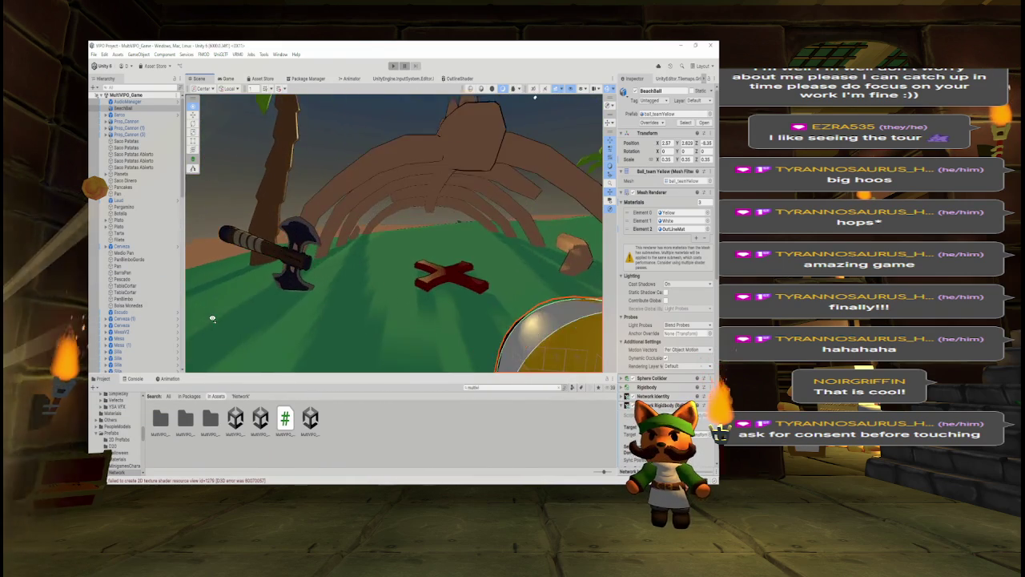
{"action": "key", "text": "w"}
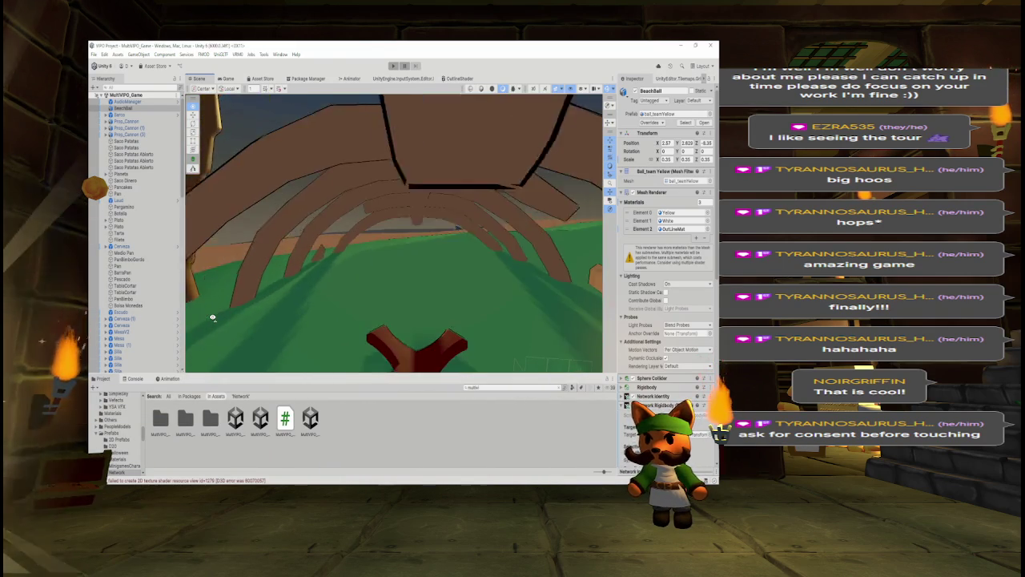
{"action": "key", "text": "s"}
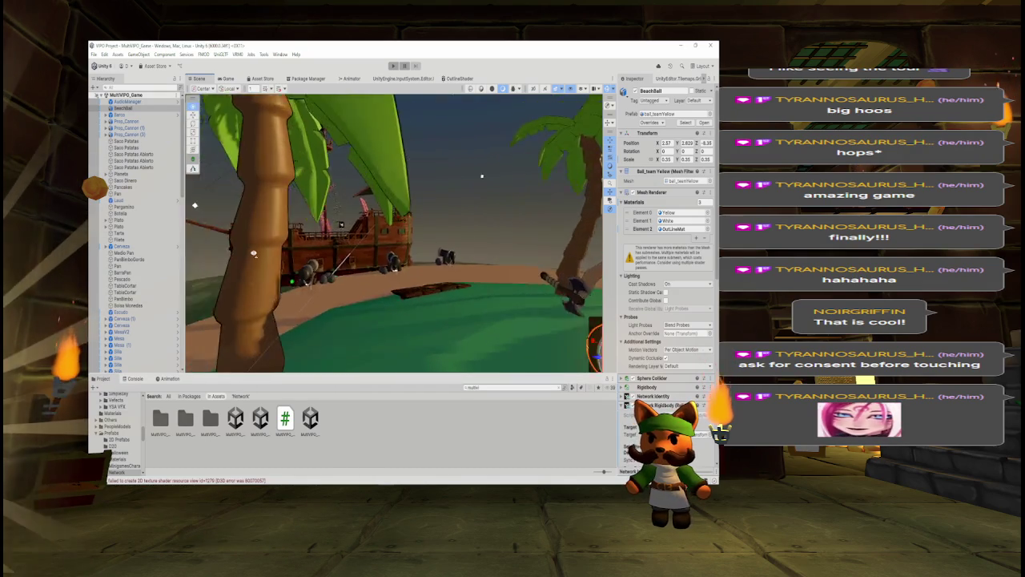
{"action": "scroll", "coordinate": [227, 255], "scroll_direction": "up", "scroll_amount": 5}
{"action": "scroll", "coordinate": [222, 255], "scroll_direction": "up", "scroll_amount": 4}
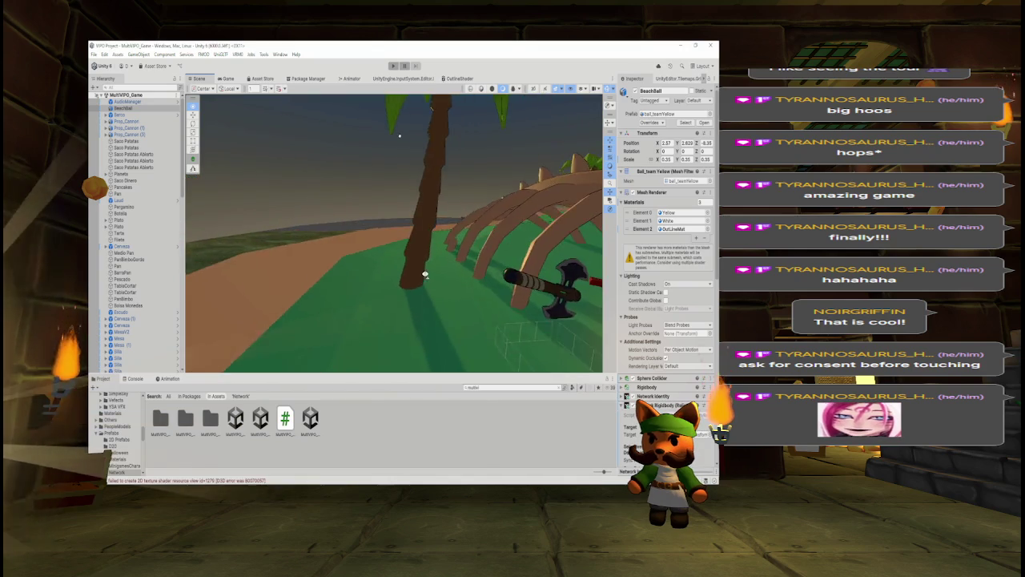
{"action": "scroll", "coordinate": [426, 273], "scroll_direction": "down", "scroll_amount": 6}
{"action": "mouse_move", "coordinate": [437, 309]}
{"action": "left_mouse_down"}
{"action": "mouse_move", "coordinate": [531, 279]}
{"action": "mouse_move", "coordinate": [339, 348]}
{"action": "mouse_move", "coordinate": [562, 271]}
{"action": "left_mouse_up"}
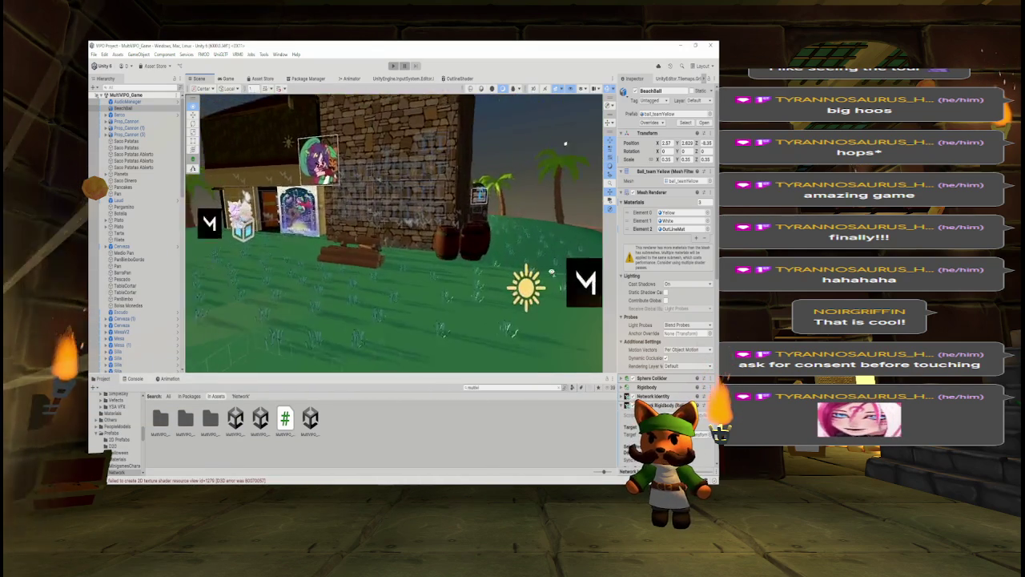
{"action": "left_click_drag", "start_coordinate": [565, 144], "coordinate": [317, 98]}
{"action": "mouse_move", "coordinate": [498, 280]}
{"action": "left_mouse_down"}
{"action": "mouse_move", "coordinate": [567, 284]}
{"action": "mouse_move", "coordinate": [583, 265]}
{"action": "mouse_move", "coordinate": [418, 303]}
{"action": "left_mouse_up"}
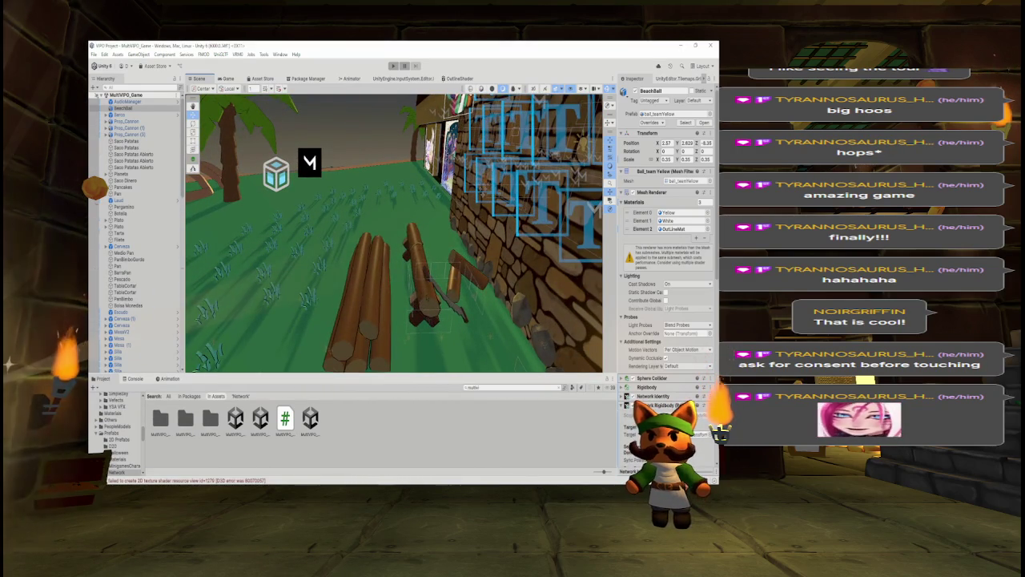
Select the sawmill log pile and drag it left along X.
{"action": "left_click", "coordinate": [418, 303]}
{"action": "mouse_move", "coordinate": [410, 282]}
{"action": "left_mouse_down"}
{"action": "mouse_move", "coordinate": [374, 291]}
{"action": "mouse_move", "coordinate": [459, 261]}
{"action": "mouse_move", "coordinate": [358, 261]}
{"action": "mouse_move", "coordinate": [433, 239]}
{"action": "mouse_move", "coordinate": [270, 130]}
{"action": "mouse_move", "coordinate": [425, 242]}
{"action": "mouse_move", "coordinate": [380, 242]}
{"action": "mouse_move", "coordinate": [368, 227]}
{"action": "left_mouse_up"}
{"action": "left_click_drag", "start_coordinate": [405, 275], "coordinate": [365, 266]}
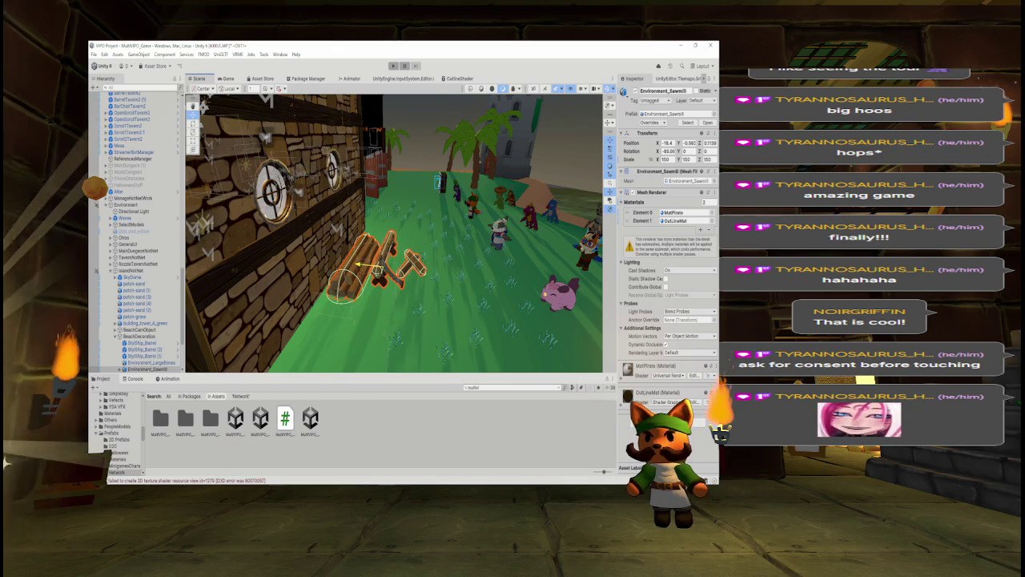
Rotate the log pile to X -90, Y 180 and push it against the stone wall.
{"action": "scroll", "coordinate": [395, 261], "scroll_direction": "up", "scroll_amount": 10}
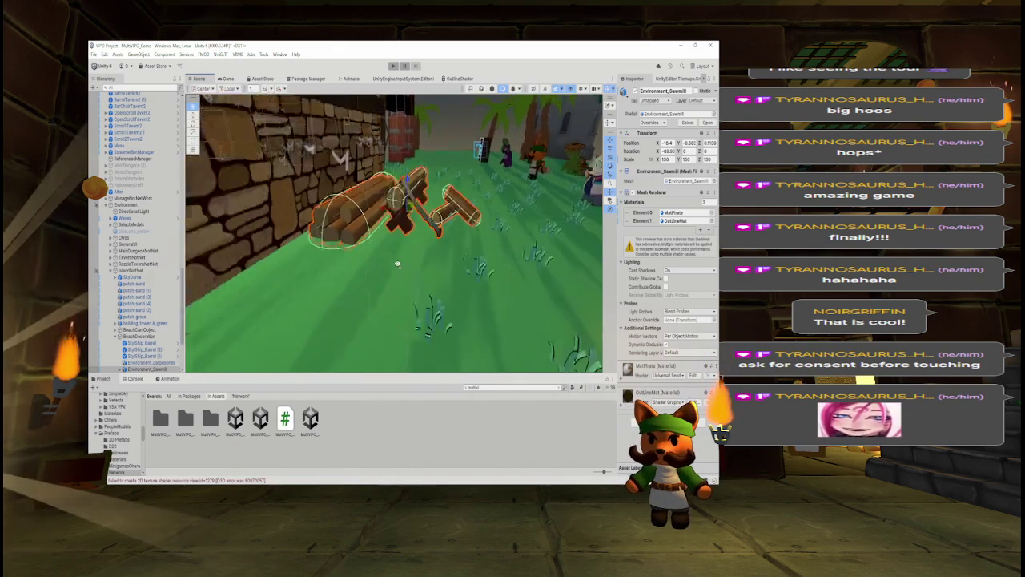
{"action": "scroll", "coordinate": [395, 261], "scroll_direction": "up", "scroll_amount": 1}
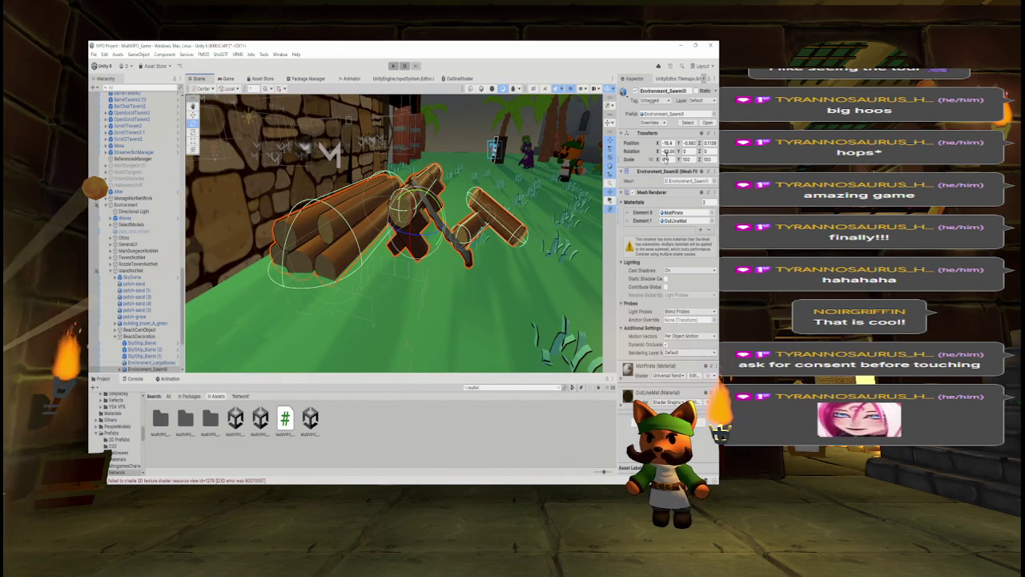
{"action": "type", "text": "-90"}
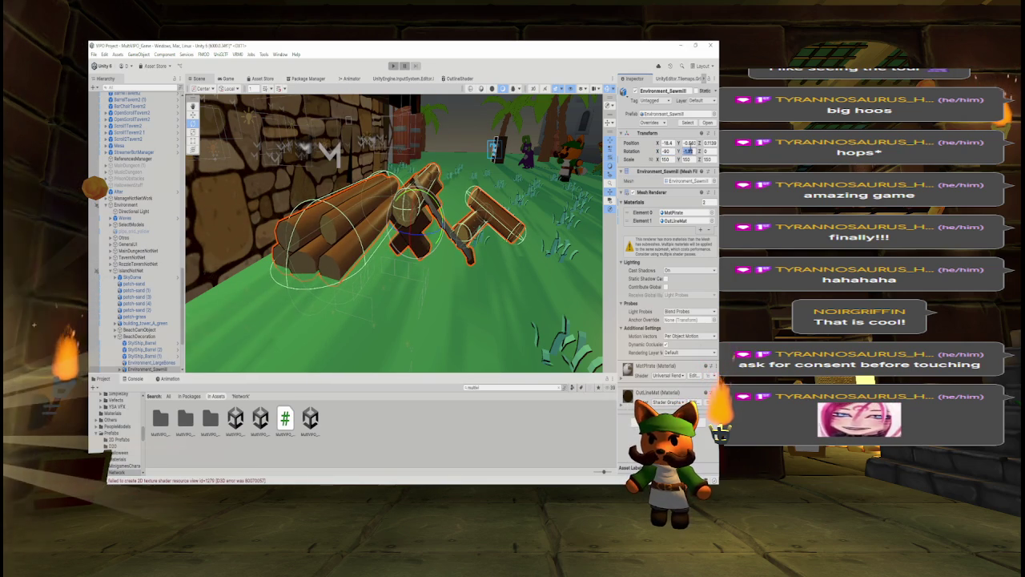
{"action": "type", "text": "180"}
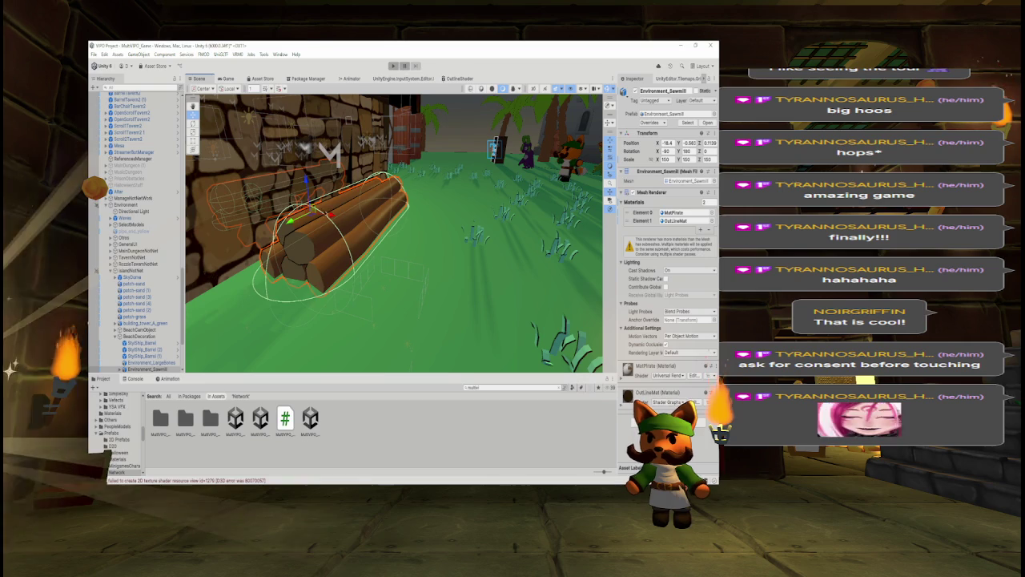
{"action": "mouse_move", "coordinate": [333, 217]}
{"action": "left_mouse_down"}
{"action": "mouse_move", "coordinate": [415, 228]}
{"action": "mouse_move", "coordinate": [298, 233]}
{"action": "mouse_move", "coordinate": [344, 235]}
{"action": "mouse_move", "coordinate": [355, 213]}
{"action": "mouse_move", "coordinate": [196, 214]}
{"action": "left_mouse_up"}
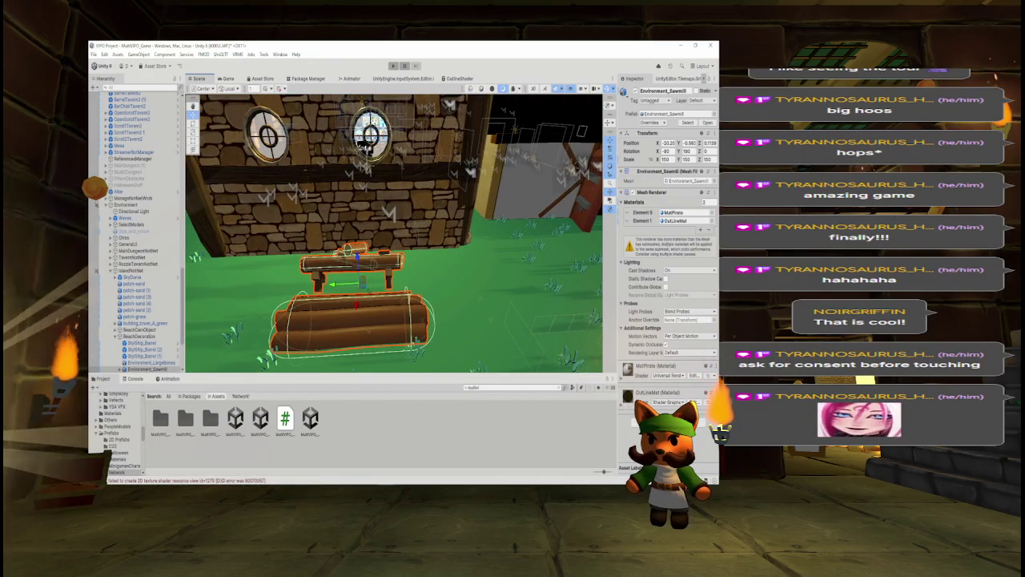
{"action": "mouse_move", "coordinate": [383, 279]}
{"action": "left_mouse_down"}
{"action": "mouse_move", "coordinate": [506, 255]}
{"action": "mouse_move", "coordinate": [321, 270]}
{"action": "mouse_move", "coordinate": [361, 272]}
{"action": "mouse_move", "coordinate": [331, 234]}
{"action": "mouse_move", "coordinate": [476, 196]}
{"action": "mouse_move", "coordinate": [460, 195]}
{"action": "mouse_move", "coordinate": [489, 239]}
{"action": "mouse_move", "coordinate": [512, 222]}
{"action": "mouse_move", "coordinate": [435, 195]}
{"action": "mouse_move", "coordinate": [586, 231]}
{"action": "mouse_move", "coordinate": [662, 176]}
{"action": "mouse_move", "coordinate": [557, 184]}
{"action": "left_mouse_up"}
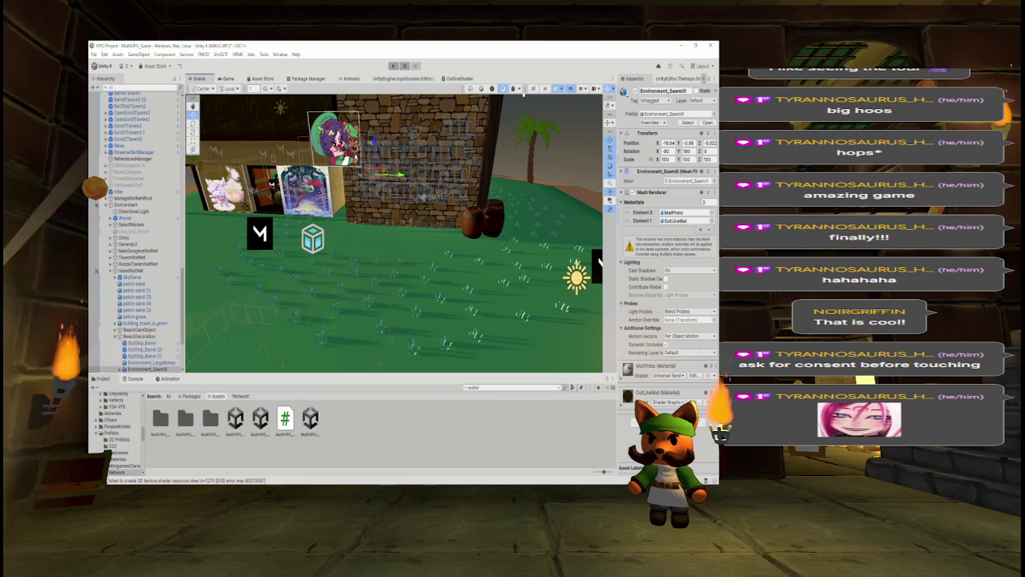
Search 'drako' in the Project panel, inspect the DrakoPlayer prefab, then clear the search.
{"action": "left_click", "coordinate": [491, 387]}
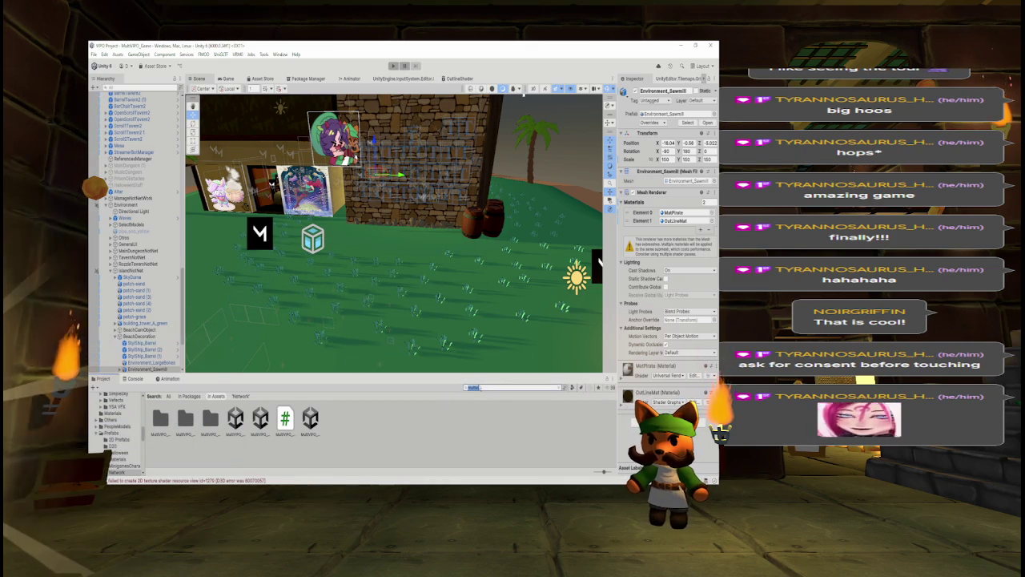
{"action": "type", "text": "drako"}
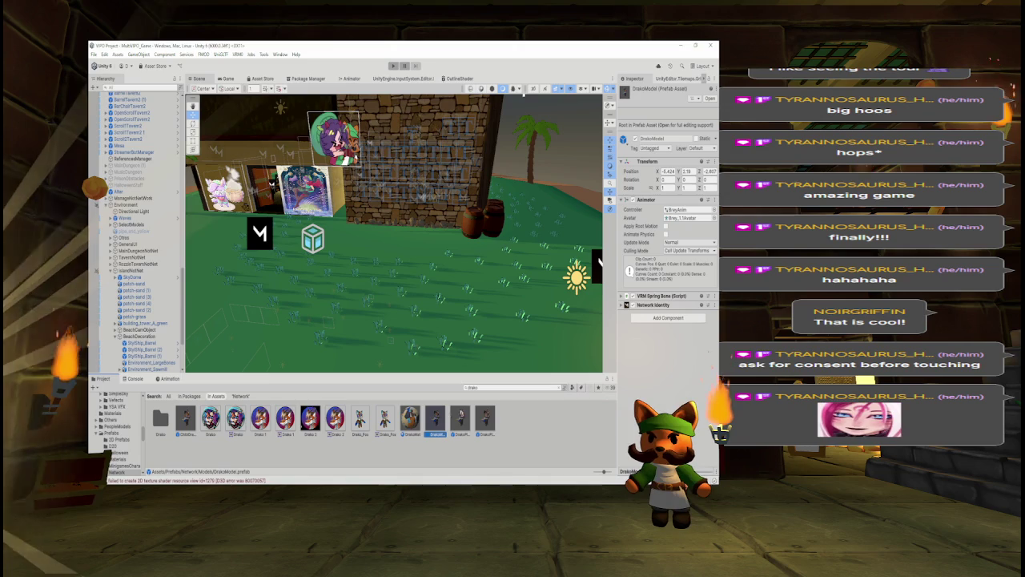
{"action": "left_click", "coordinate": [469, 418]}
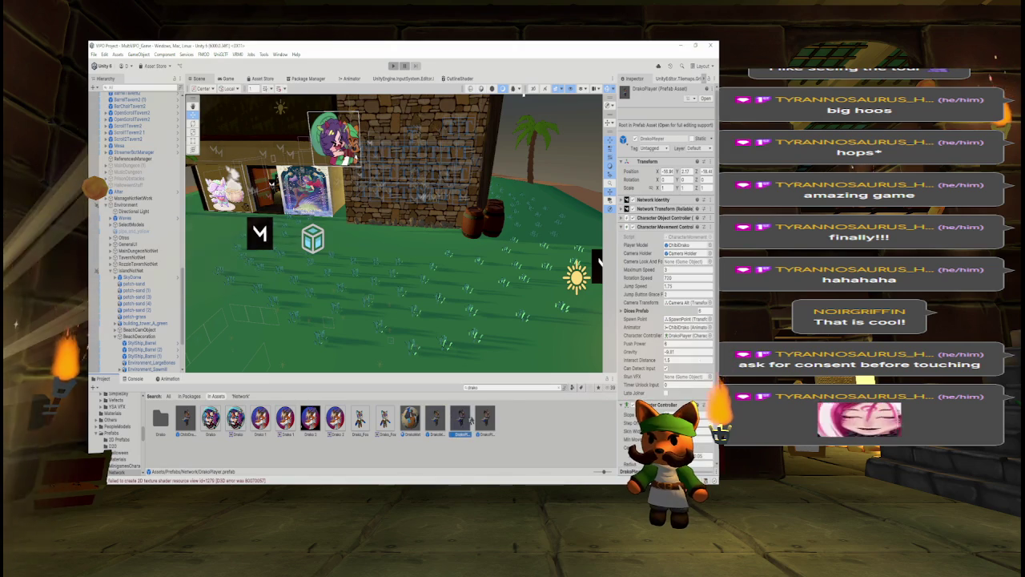
{"action": "left_click", "coordinate": [559, 387]}
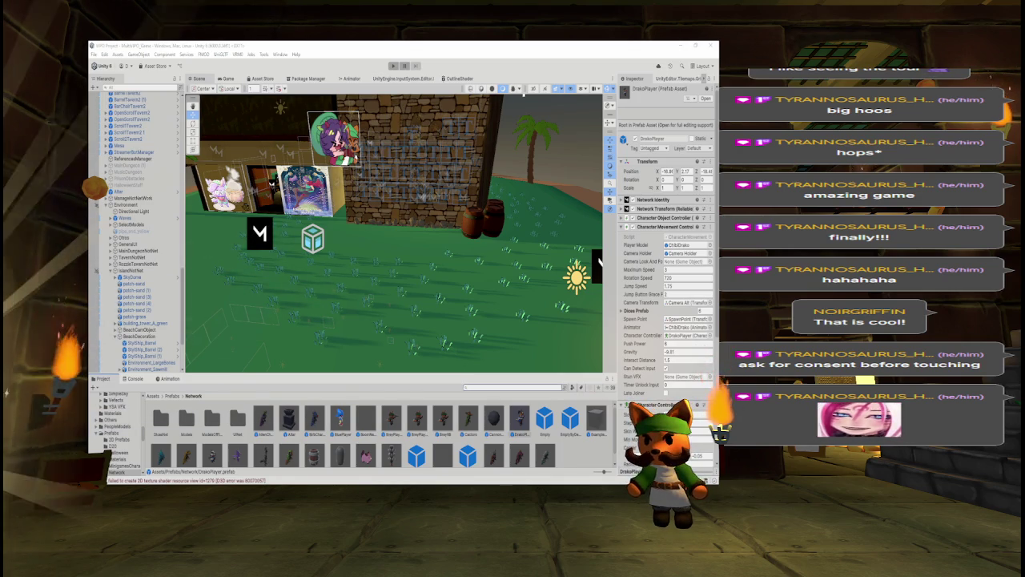
Frame the lawn by the posters and line up AlienCharacter, BirbCharacter, BluePlayer and BreyPlayerAlt.
{"action": "left_click_drag", "start_coordinate": [611, 278], "coordinate": [389, 229]}
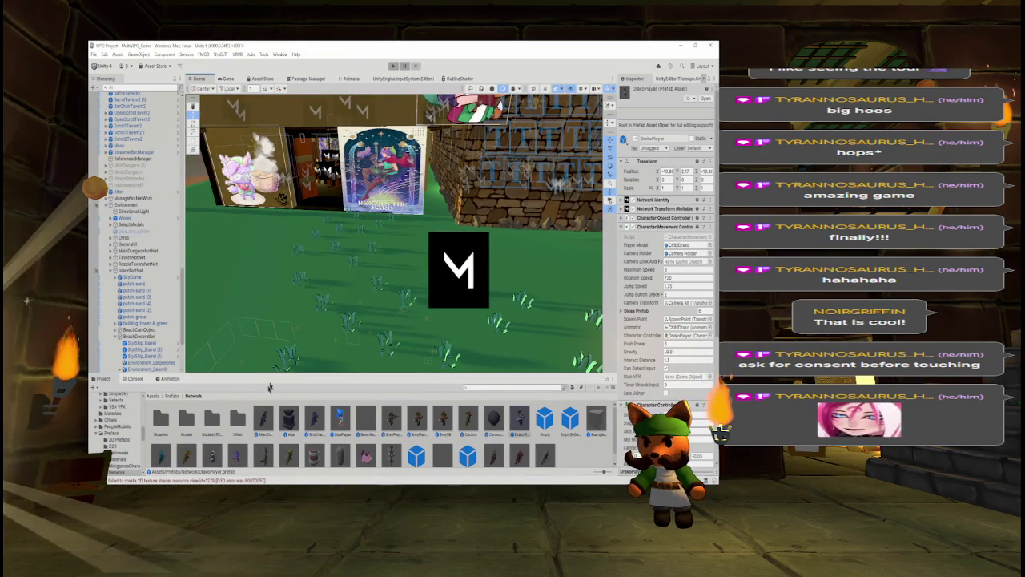
{"action": "left_click_drag", "start_coordinate": [269, 388], "coordinate": [224, 364]}
{"action": "mouse_move", "coordinate": [263, 418]}
{"action": "left_mouse_down"}
{"action": "mouse_move", "coordinate": [240, 345]}
{"action": "mouse_move", "coordinate": [266, 234]}
{"action": "left_mouse_up"}
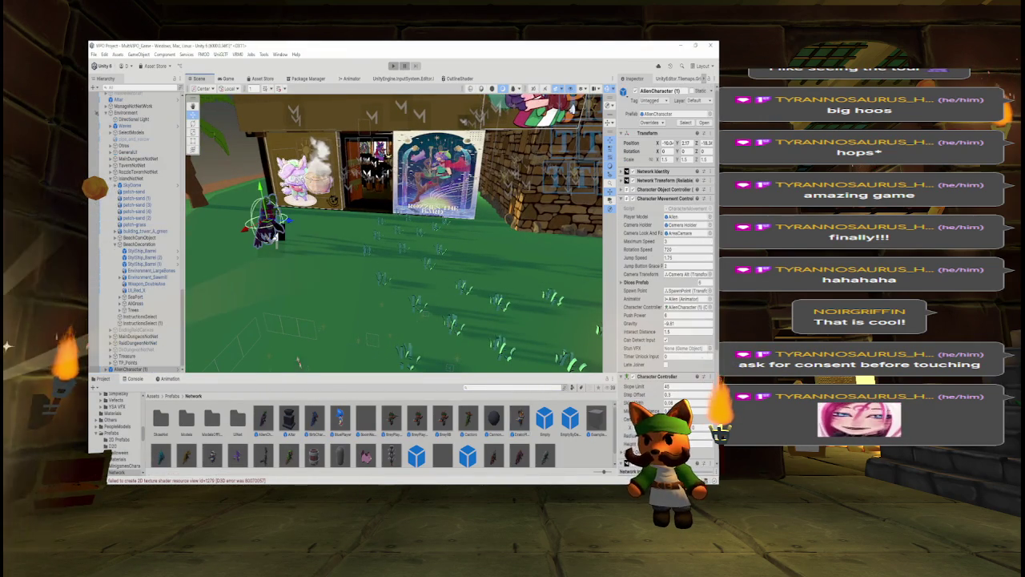
{"action": "left_click_drag", "start_coordinate": [316, 424], "coordinate": [327, 233]}
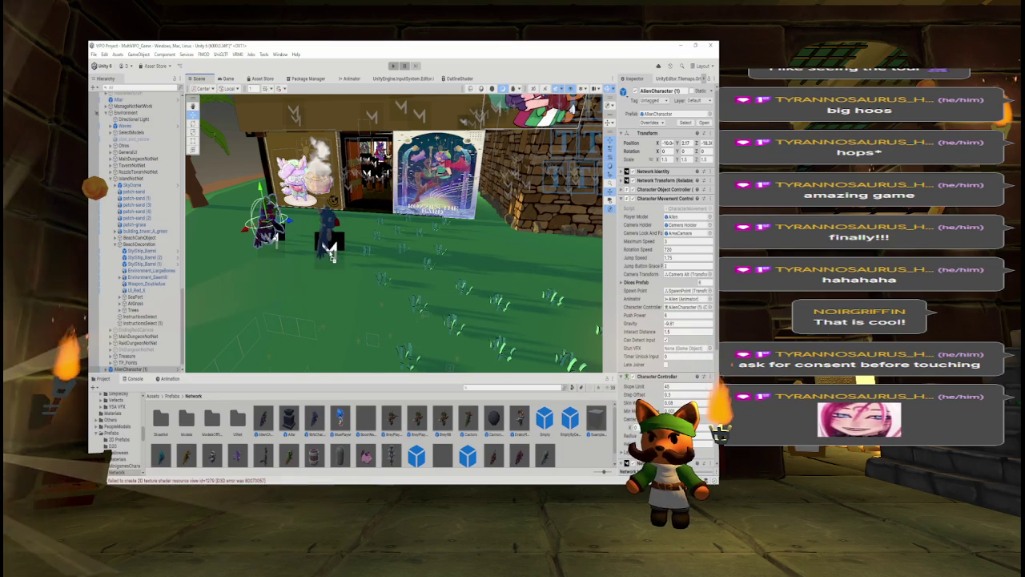
{"action": "left_click_drag", "start_coordinate": [339, 418], "coordinate": [403, 269]}
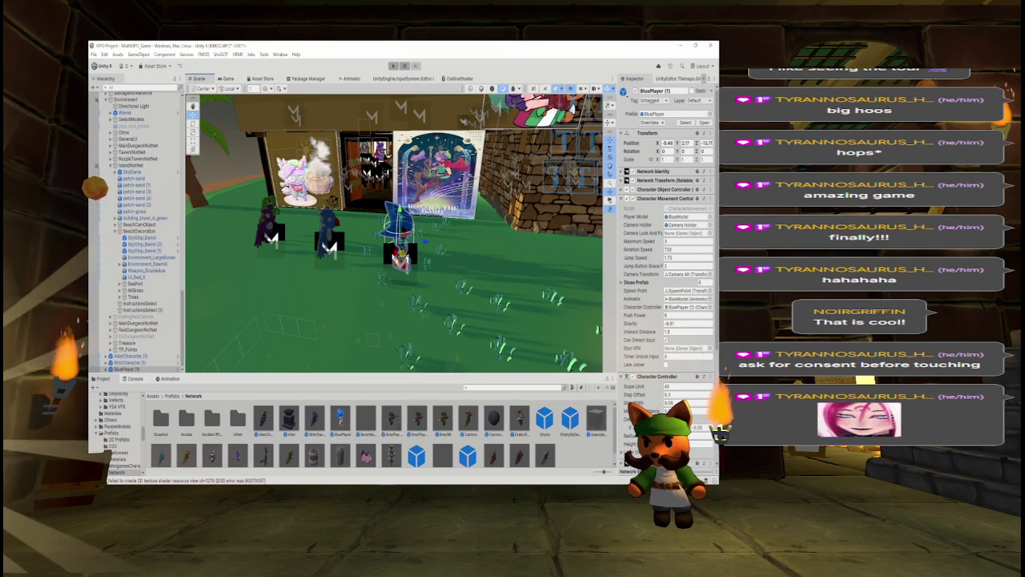
{"action": "mouse_move", "coordinate": [416, 418]}
{"action": "left_mouse_down"}
{"action": "mouse_move", "coordinate": [412, 364]}
{"action": "mouse_move", "coordinate": [460, 273]}
{"action": "left_mouse_up"}
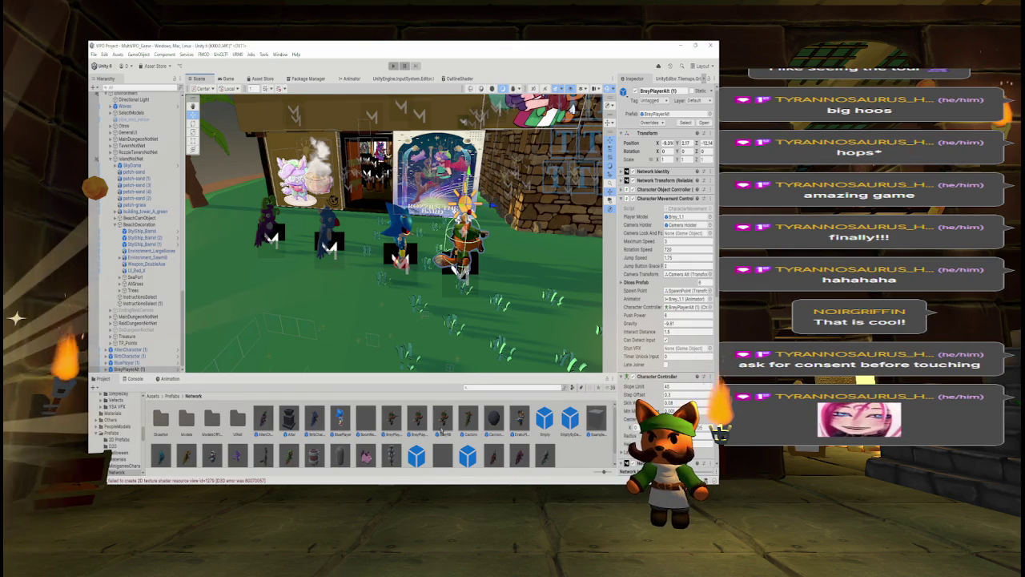
Add Cactoro, DrakoPlayer and Fishy to the line, then open the Fishy prefab.
{"action": "mouse_move", "coordinate": [469, 418]}
{"action": "left_mouse_down"}
{"action": "mouse_move", "coordinate": [550, 286]}
{"action": "mouse_move", "coordinate": [530, 287]}
{"action": "left_mouse_up"}
{"action": "key", "text": "f"}
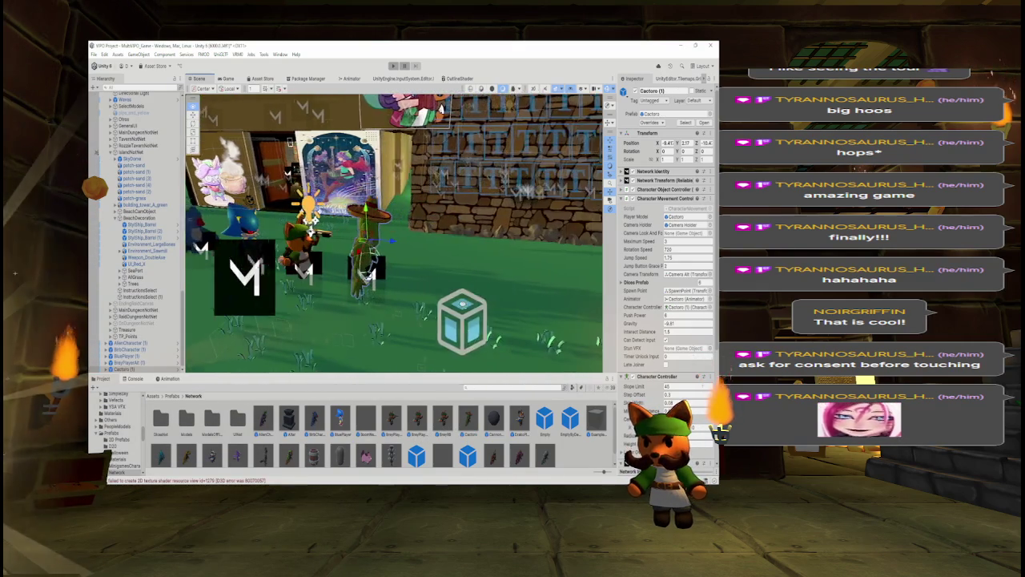
{"action": "mouse_move", "coordinate": [443, 418]}
{"action": "left_mouse_down"}
{"action": "mouse_move", "coordinate": [481, 352]}
{"action": "mouse_move", "coordinate": [436, 320]}
{"action": "mouse_move", "coordinate": [428, 277]}
{"action": "left_mouse_up"}
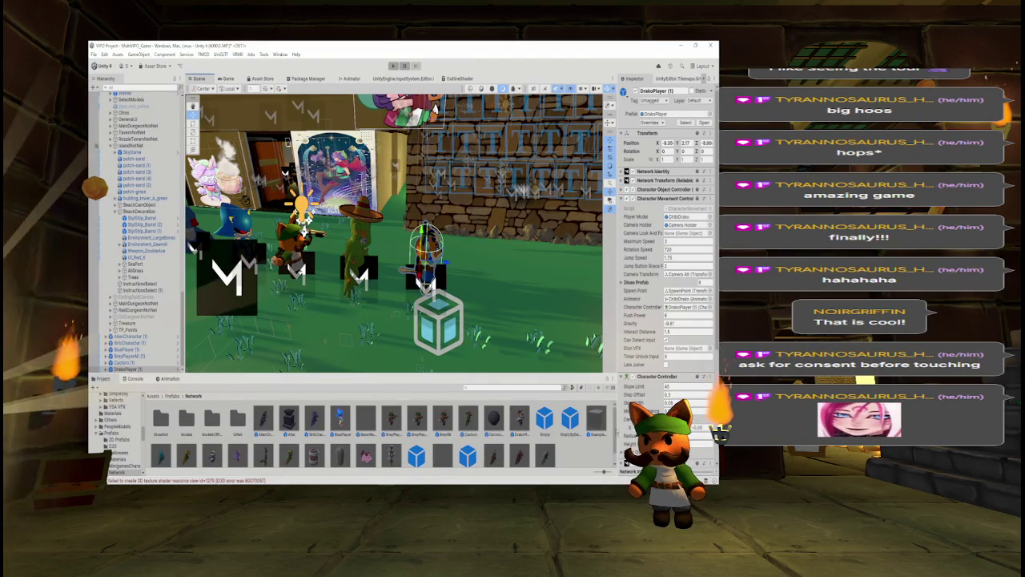
{"action": "scroll", "coordinate": [376, 433], "scroll_direction": "down", "scroll_amount": 1}
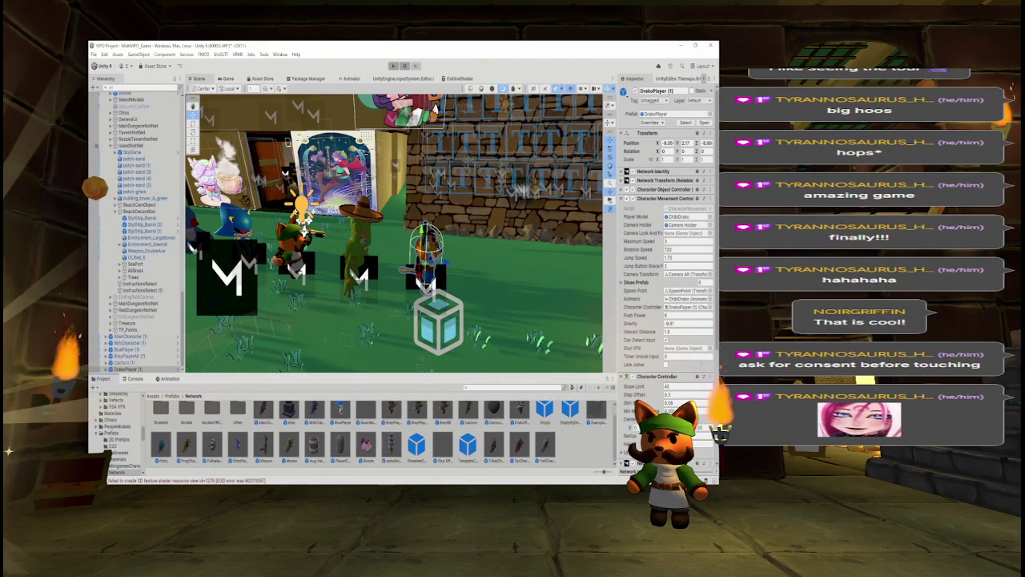
{"action": "mouse_move", "coordinate": [427, 354]}
{"action": "left_mouse_down"}
{"action": "mouse_move", "coordinate": [498, 314]}
{"action": "mouse_move", "coordinate": [414, 282]}
{"action": "left_mouse_up"}
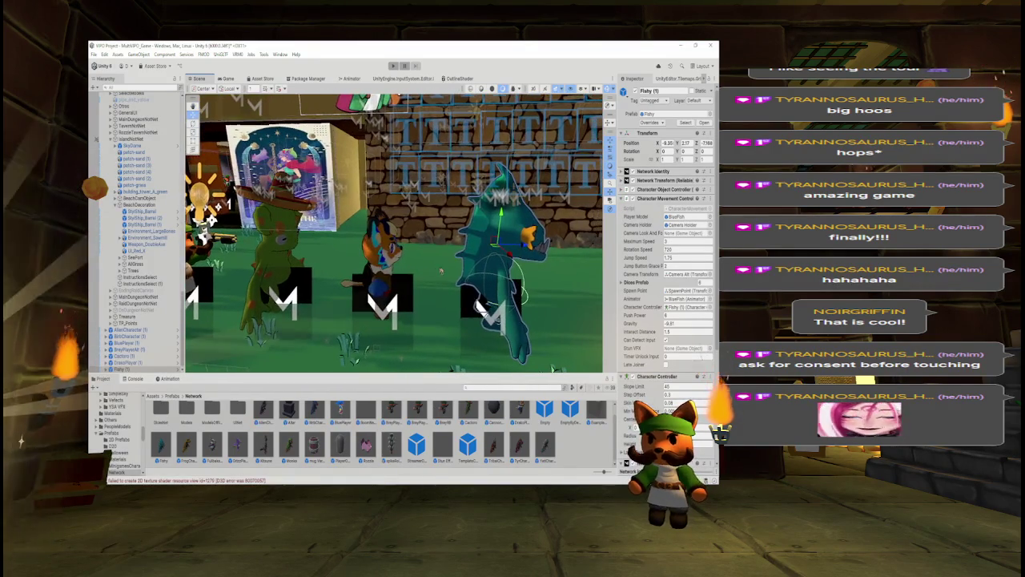
{"action": "left_click", "coordinate": [704, 122]}
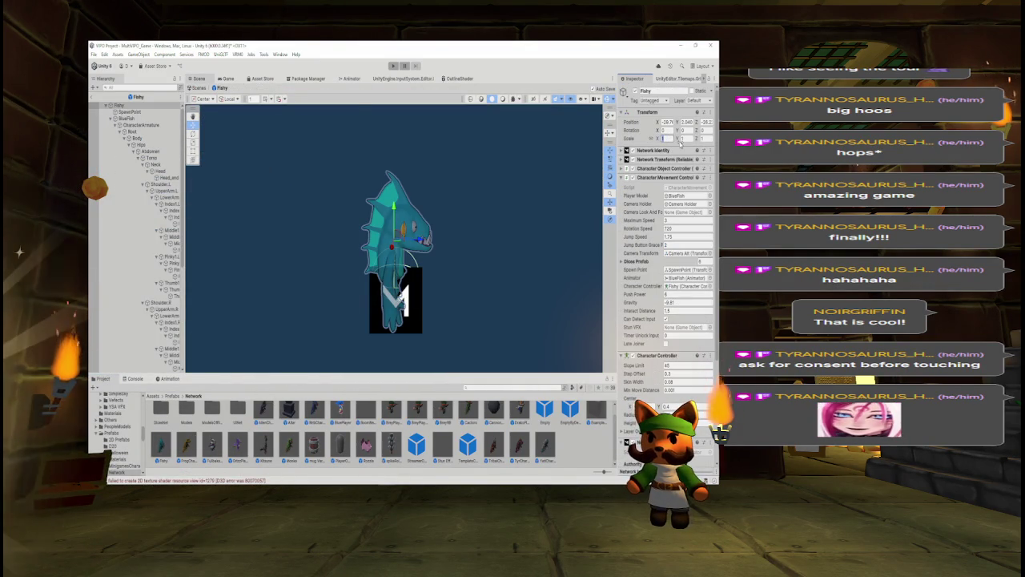
Set the Fishy prefab's scale to 0.8, return to the scene and place a FrogCharacter.
{"action": "type", "text": "0.8"}
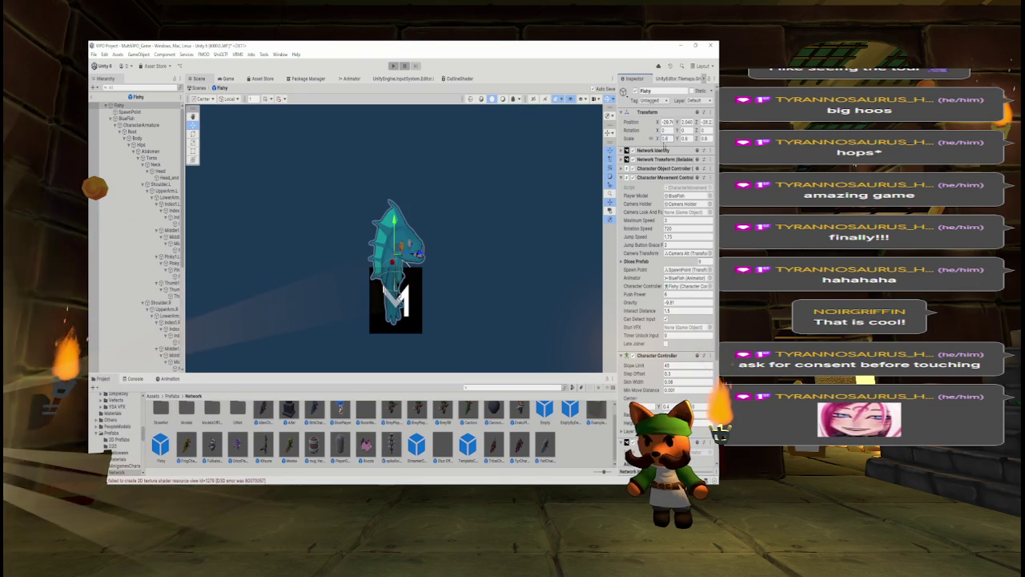
{"action": "left_click", "coordinate": [94, 97]}
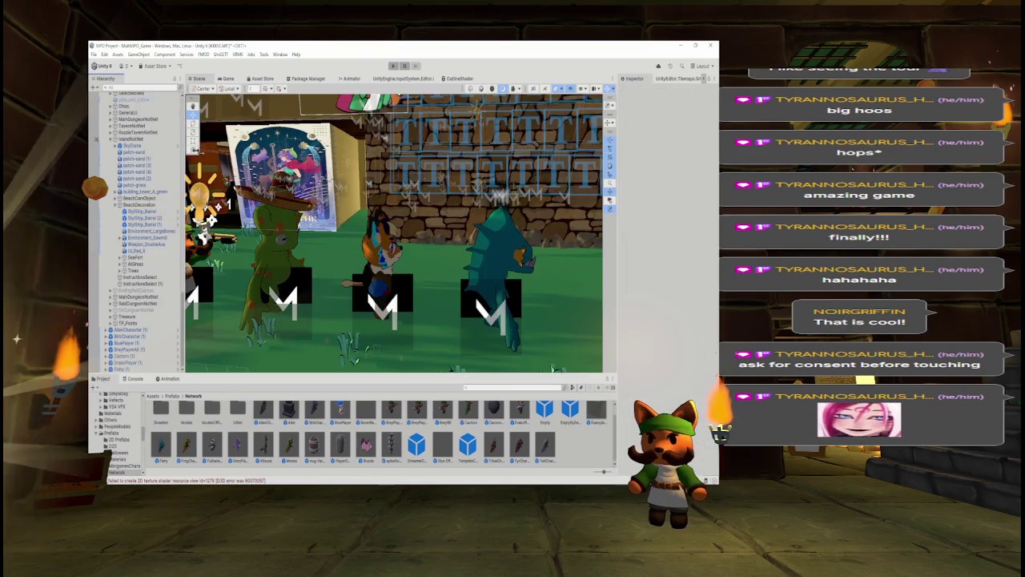
{"action": "scroll", "coordinate": [237, 222], "scroll_direction": "up", "scroll_amount": 10}
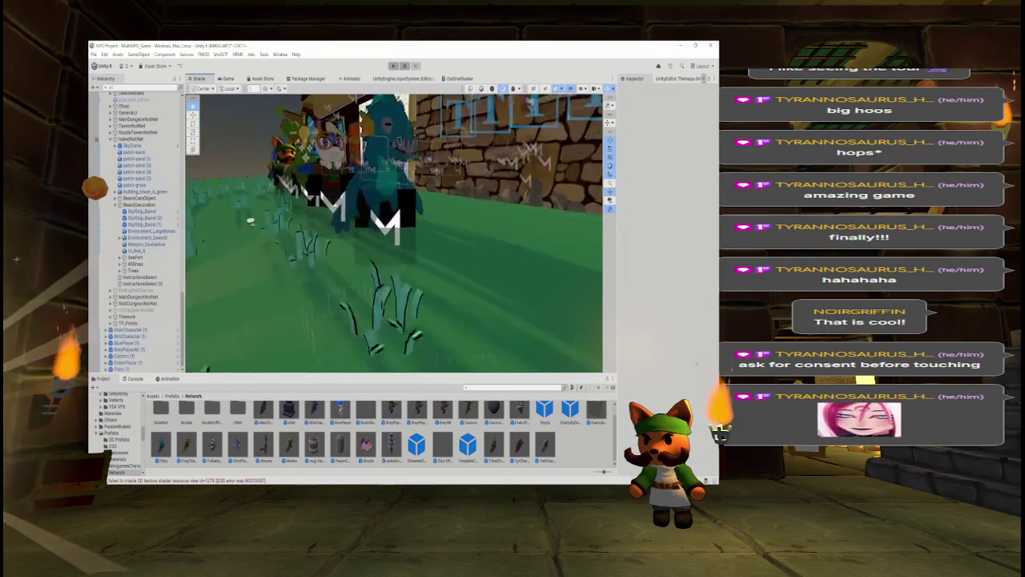
{"action": "scroll", "coordinate": [236, 222], "scroll_direction": "down", "scroll_amount": 10}
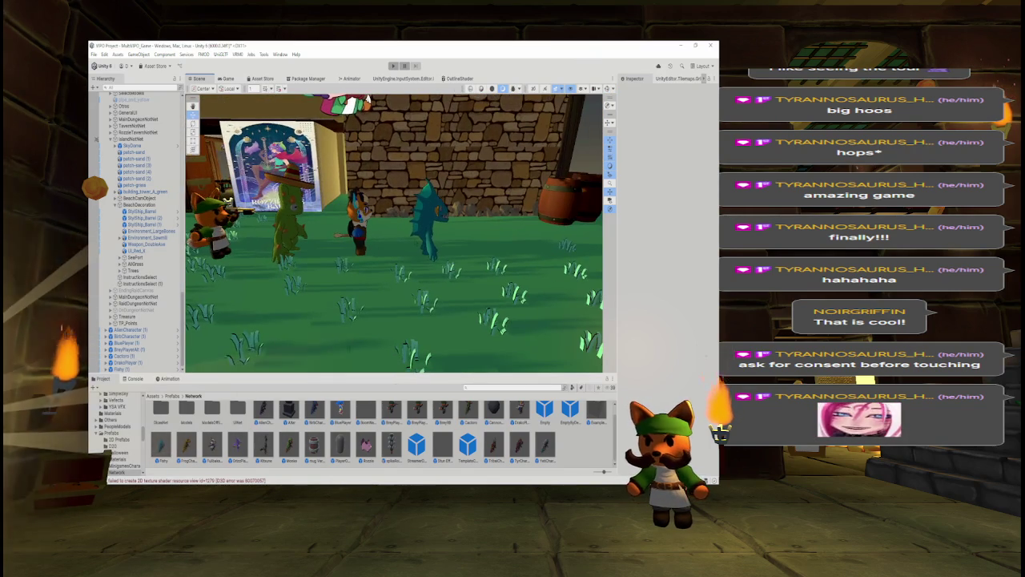
{"action": "mouse_move", "coordinate": [237, 447]}
{"action": "left_mouse_down"}
{"action": "mouse_move", "coordinate": [492, 250]}
{"action": "mouse_move", "coordinate": [473, 253]}
{"action": "mouse_move", "coordinate": [498, 264]}
{"action": "left_mouse_up"}
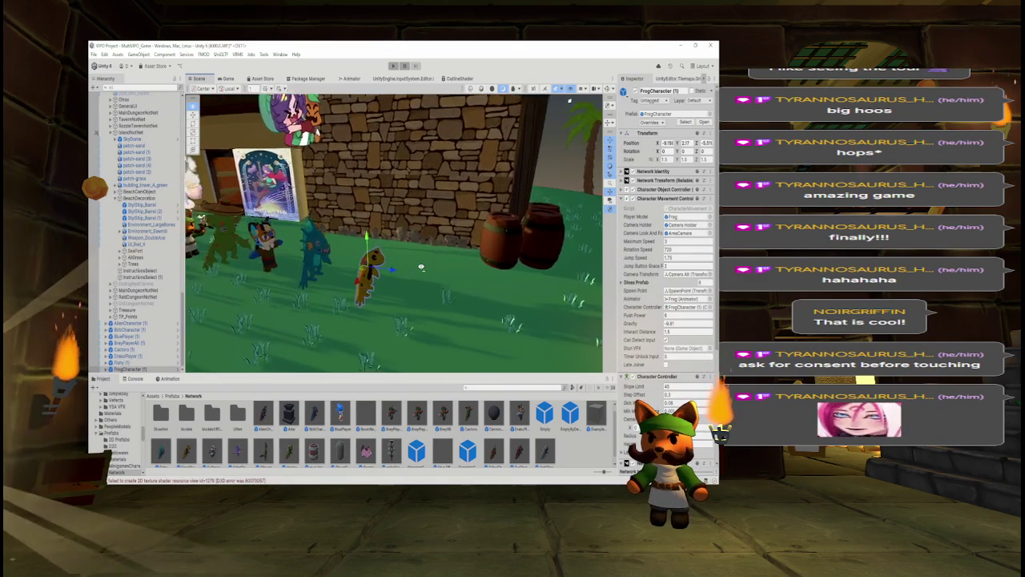
Place FullbakaPlayer and GrizzPlayer side by side on the grass.
{"action": "key", "text": "Left"}
{"action": "key", "text": "Left"}
{"action": "key", "text": "Left"}
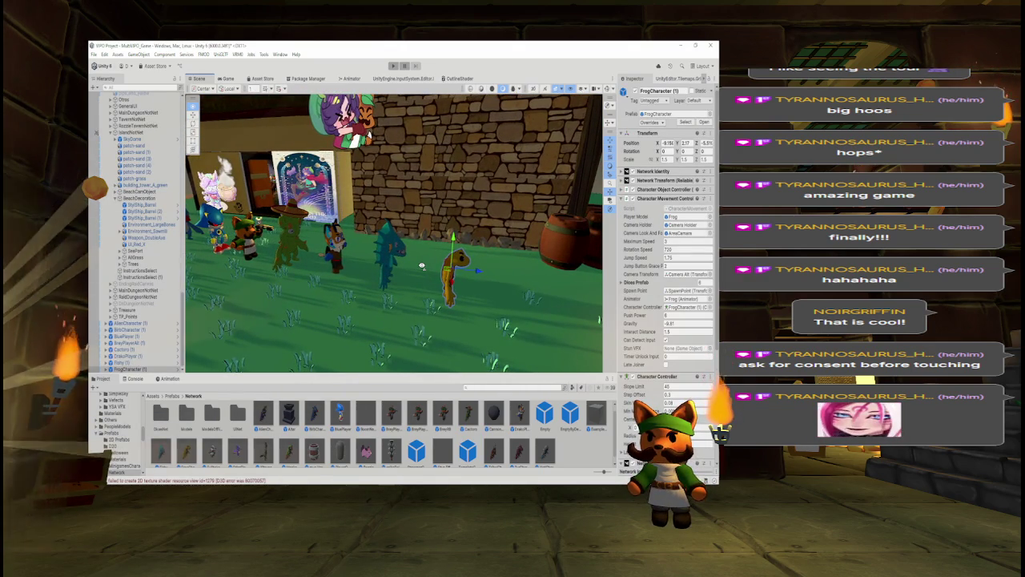
{"action": "mouse_move", "coordinate": [214, 452]}
{"action": "left_mouse_down"}
{"action": "mouse_move", "coordinate": [489, 312]}
{"action": "mouse_move", "coordinate": [511, 313]}
{"action": "left_mouse_up"}
{"action": "key", "text": "Right"}
{"action": "key", "text": "Right"}
{"action": "key", "text": "Right"}
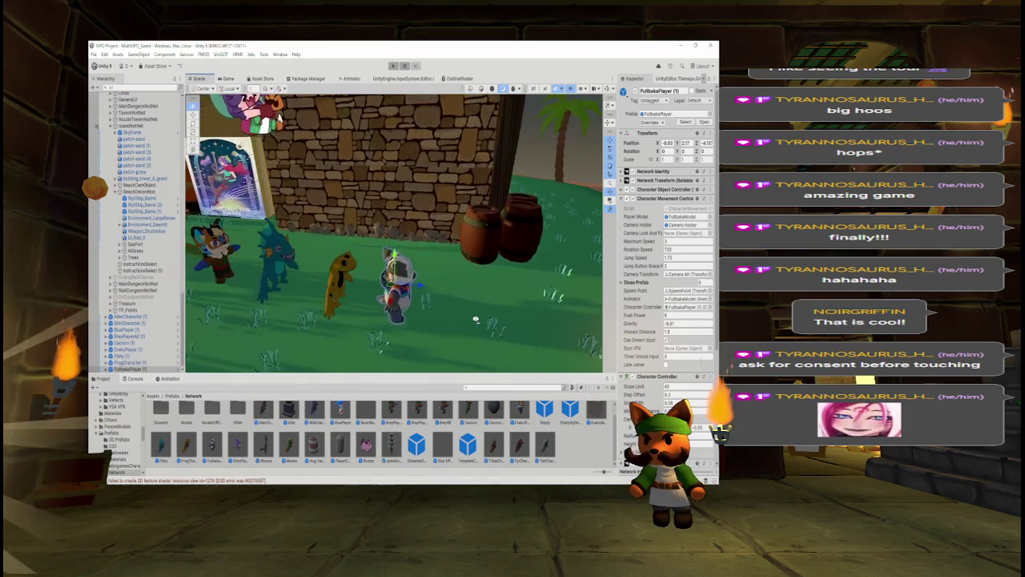
{"action": "left_click_drag", "start_coordinate": [432, 286], "coordinate": [443, 286]}
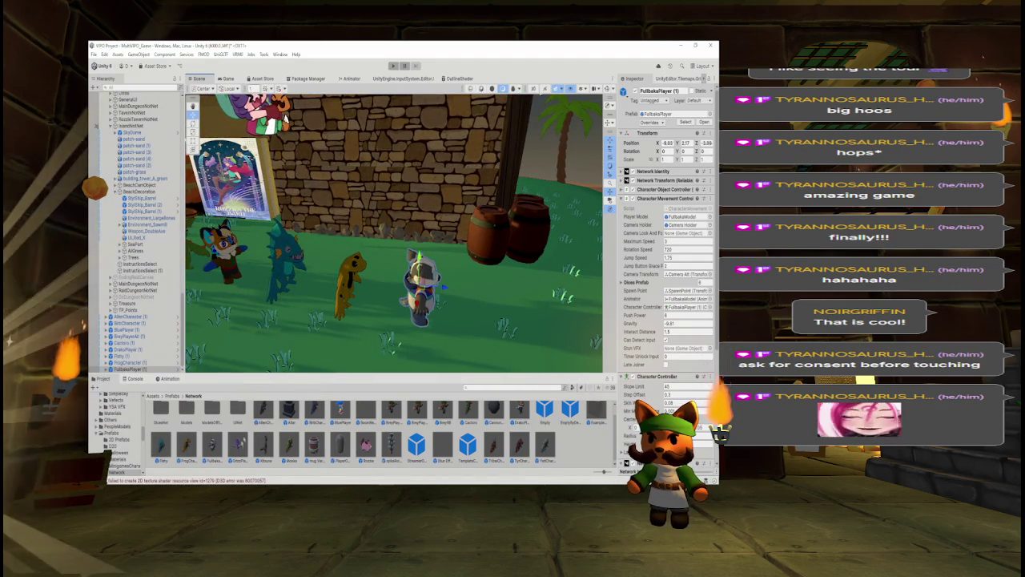
{"action": "mouse_move", "coordinate": [393, 373]}
{"action": "left_mouse_down"}
{"action": "mouse_move", "coordinate": [490, 324]}
{"action": "mouse_move", "coordinate": [501, 331]}
{"action": "left_mouse_up"}
Place Kitsune near the barrels and Monke on the lawn, then open the Monke prefab.
{"action": "key", "text": "Right"}
{"action": "key", "text": "Right"}
{"action": "key", "text": "Right"}
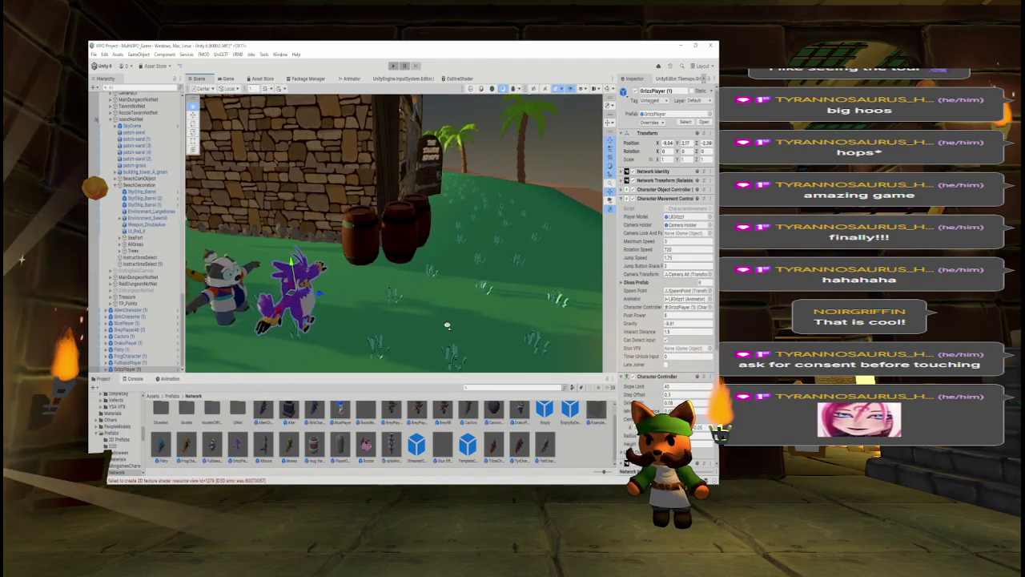
{"action": "key", "text": "Down"}
{"action": "key", "text": "Down"}
{"action": "key", "text": "Left"}
{"action": "key", "text": "Left"}
{"action": "mouse_move", "coordinate": [327, 394]}
{"action": "left_mouse_down"}
{"action": "mouse_move", "coordinate": [470, 264]}
{"action": "mouse_move", "coordinate": [437, 272]}
{"action": "mouse_move", "coordinate": [446, 281]}
{"action": "left_mouse_up"}
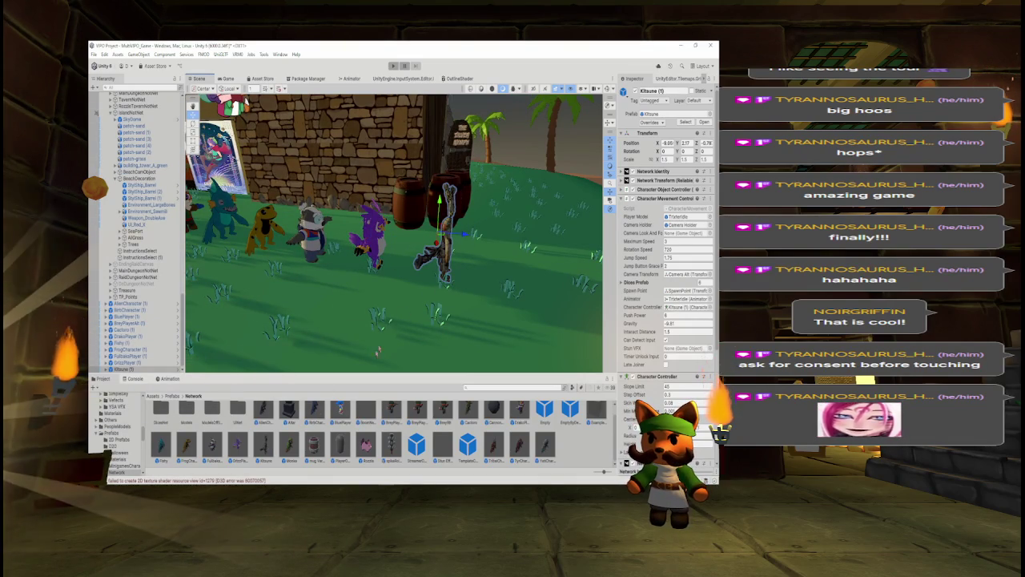
{"action": "mouse_move", "coordinate": [286, 453]}
{"action": "left_mouse_down"}
{"action": "mouse_move", "coordinate": [417, 361]}
{"action": "mouse_move", "coordinate": [524, 264]}
{"action": "mouse_move", "coordinate": [512, 288]}
{"action": "left_mouse_up"}
{"action": "left_click", "coordinate": [704, 122]}
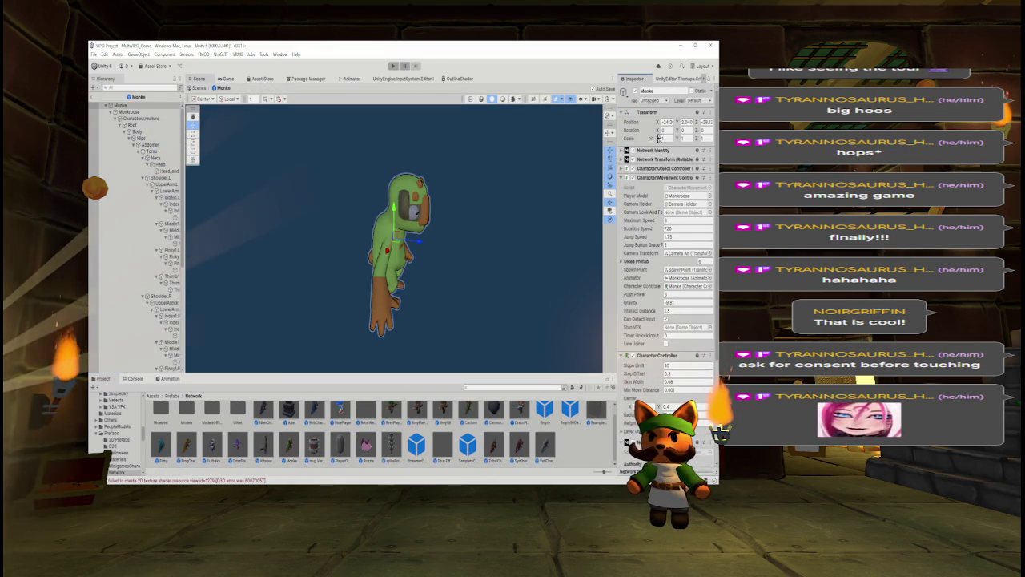
Scale the Monke prefab to 0.8 and return to the island scene.
{"action": "type", "text": "0.8"}
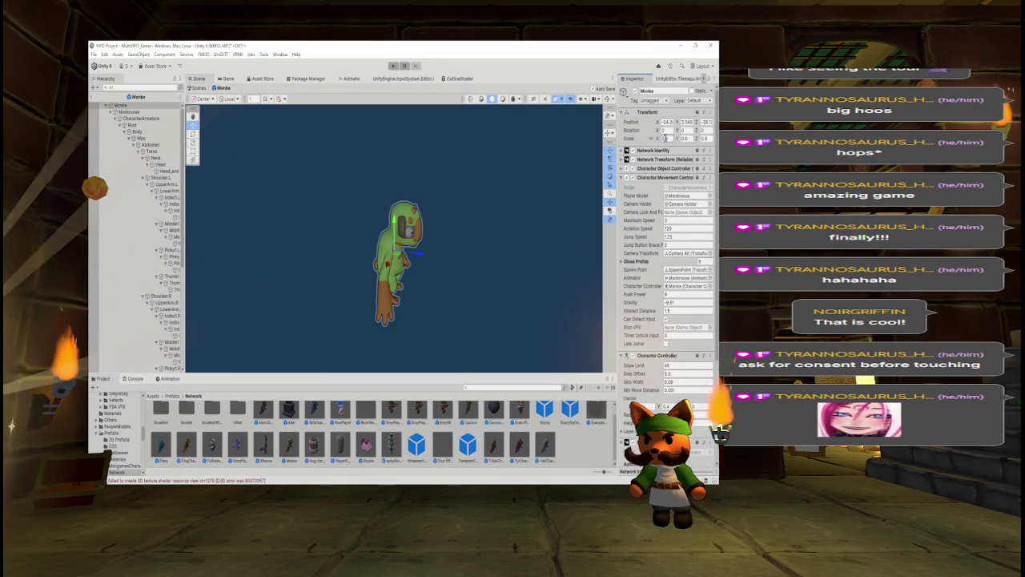
{"action": "left_click", "coordinate": [95, 97]}
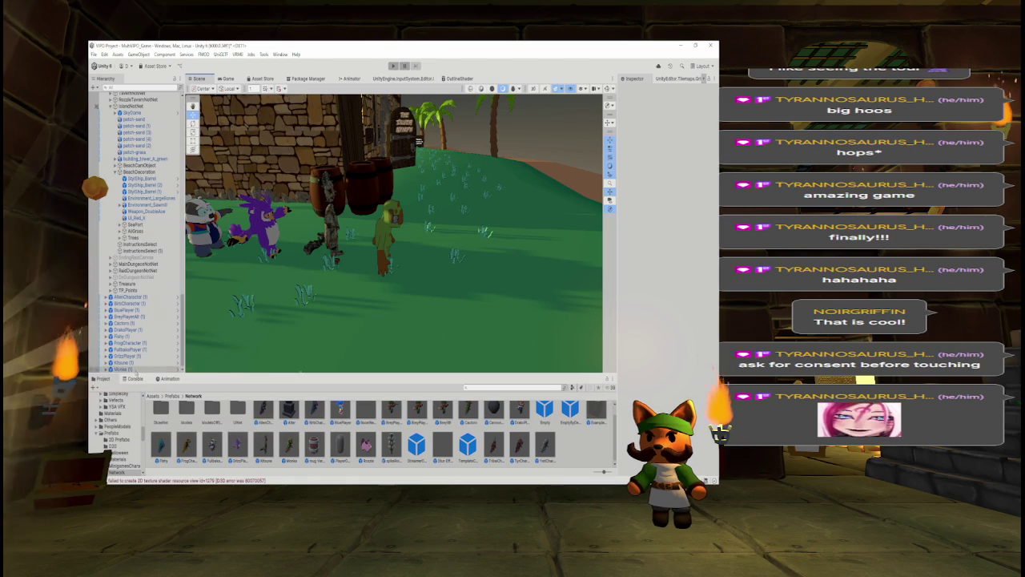
{"action": "left_click", "coordinate": [140, 370]}
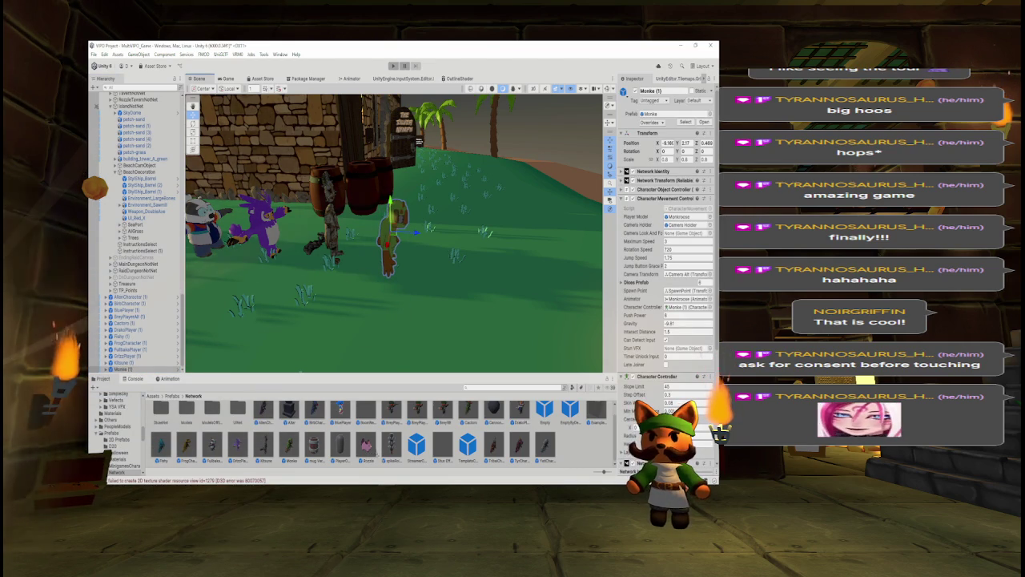
Place a pink Rozzle character at the line's end and raise it slightly.
{"action": "mouse_move", "coordinate": [366, 444]}
{"action": "left_mouse_down"}
{"action": "mouse_move", "coordinate": [469, 285]}
{"action": "mouse_move", "coordinate": [405, 244]}
{"action": "left_mouse_up"}
{"action": "mouse_move", "coordinate": [433, 213]}
{"action": "left_mouse_down"}
{"action": "mouse_move", "coordinate": [497, 213]}
{"action": "mouse_move", "coordinate": [336, 241]}
{"action": "mouse_move", "coordinate": [365, 314]}
{"action": "left_mouse_up"}
{"action": "left_click", "coordinate": [138, 343], "text": "shift"}
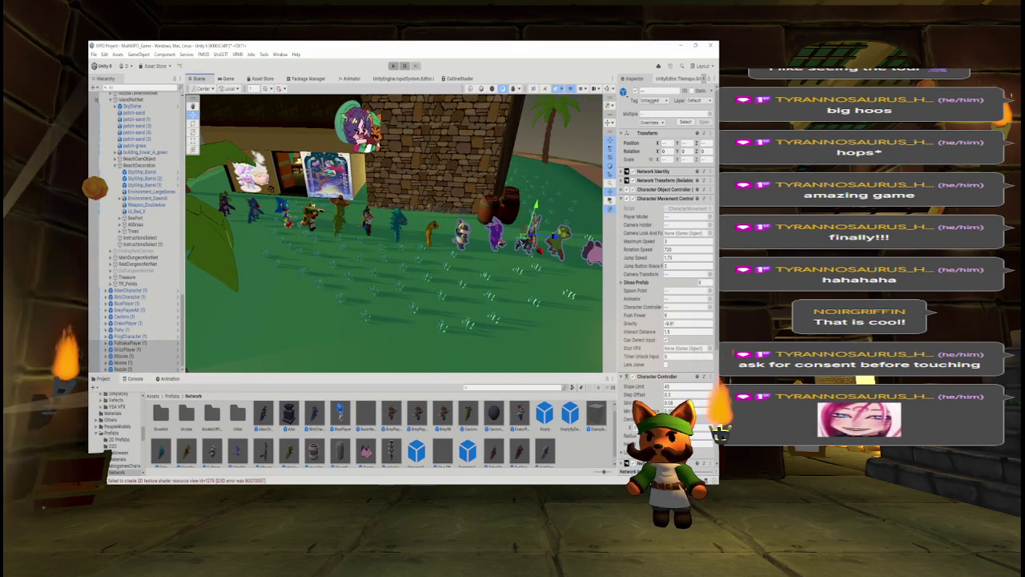
Move the new characters toward the front and shift the AlienCharacter right.
{"action": "left_click_drag", "start_coordinate": [530, 241], "coordinate": [360, 287]}
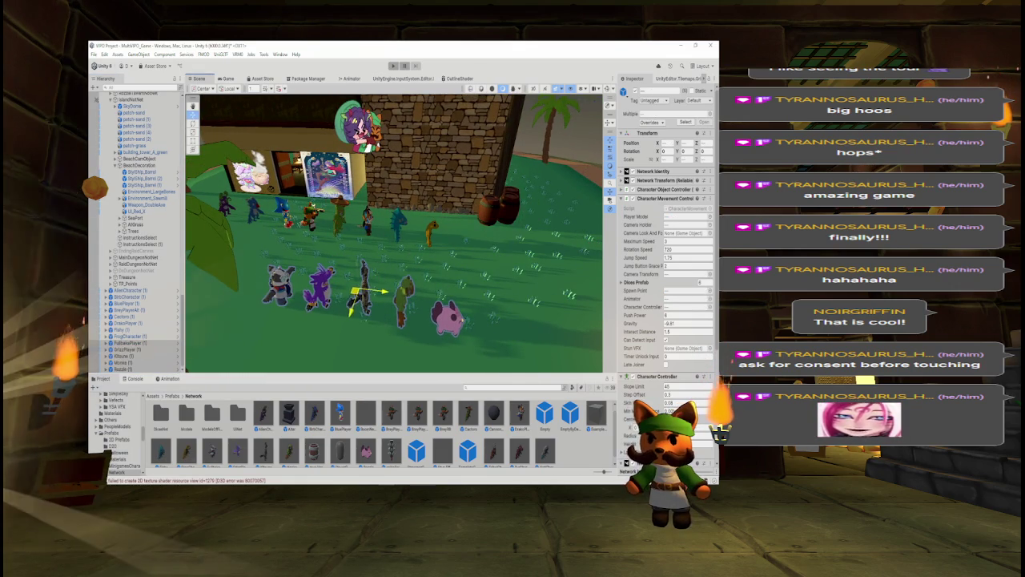
{"action": "left_click", "coordinate": [136, 290]}
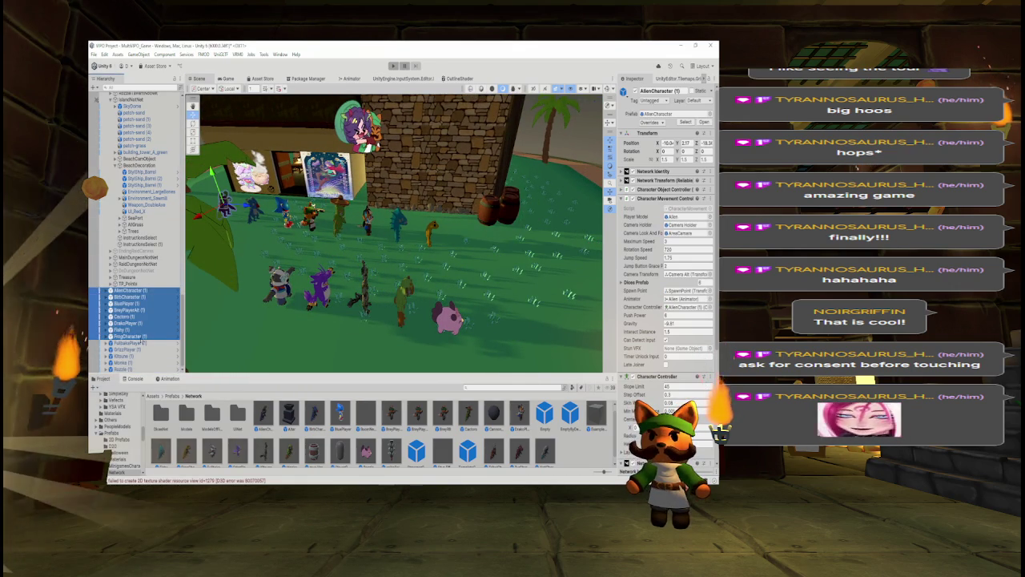
{"action": "left_click_drag", "start_coordinate": [340, 210], "coordinate": [377, 200]}
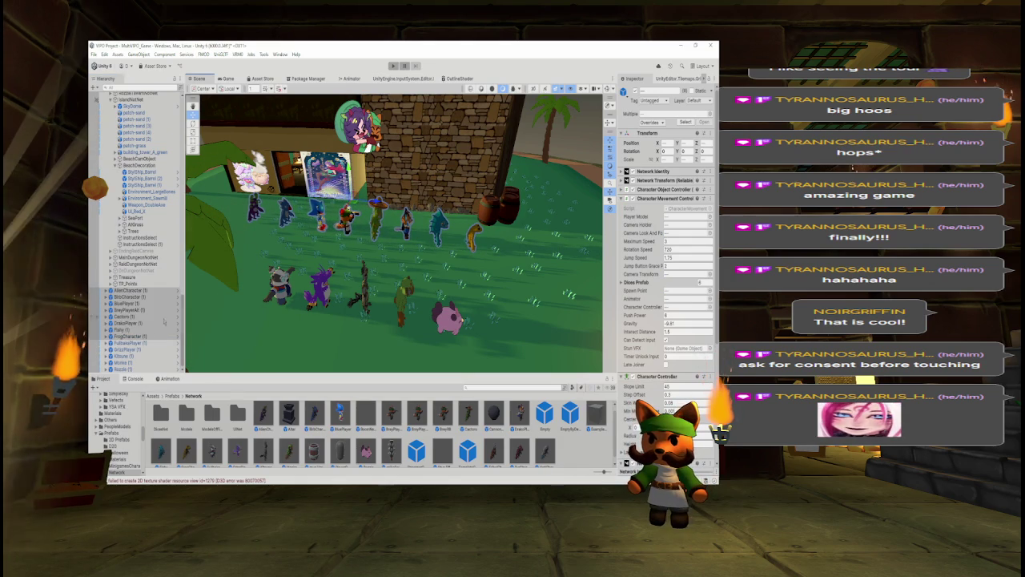
Move FullbakaPlayer and the other new characters back toward the rear row and left.
{"action": "left_click", "coordinate": [132, 342]}
{"action": "left_click", "coordinate": [131, 367], "text": "shift"}
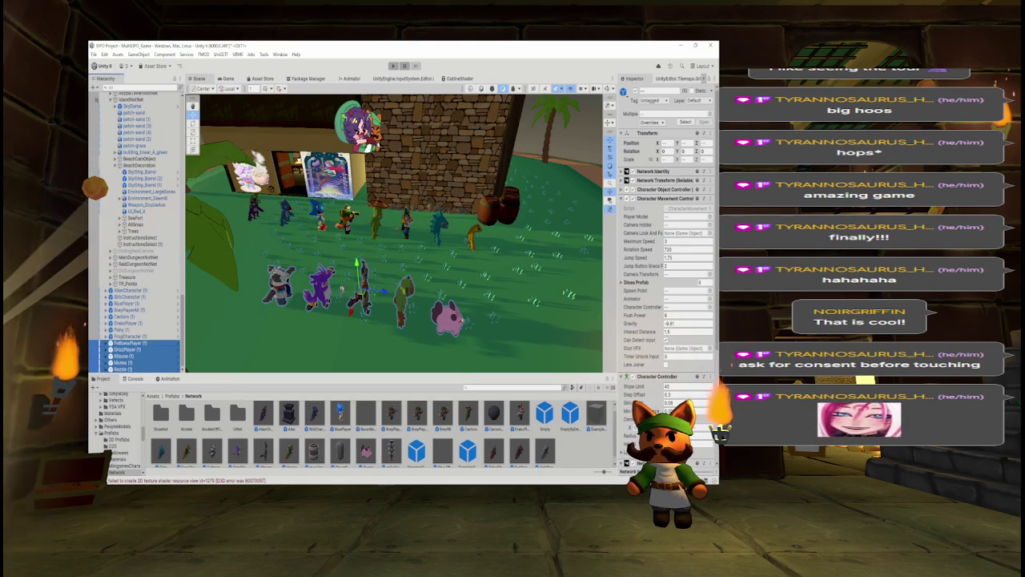
{"action": "mouse_move", "coordinate": [358, 264]}
{"action": "left_mouse_down"}
{"action": "mouse_move", "coordinate": [293, 229]}
{"action": "mouse_move", "coordinate": [298, 215]}
{"action": "mouse_move", "coordinate": [329, 236]}
{"action": "left_mouse_up"}
{"action": "left_click_drag", "start_coordinate": [526, 277], "coordinate": [472, 269]}
Select Kitsune, Monke and Rozzle and orbit around the cluster to check placement.
{"action": "left_click", "coordinate": [149, 368], "text": "shift"}
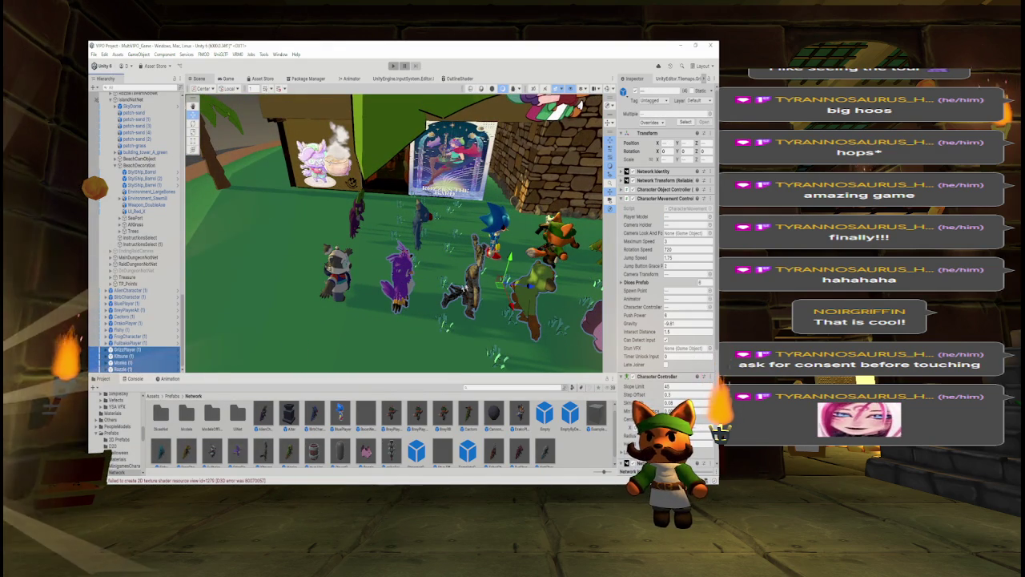
{"action": "left_click", "coordinate": [124, 357]}
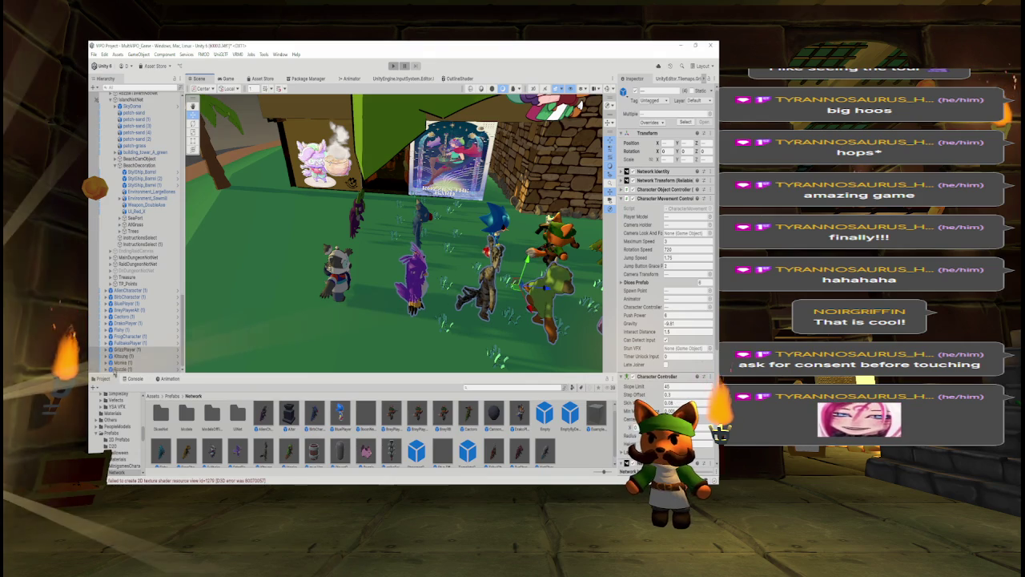
{"action": "left_click", "coordinate": [126, 368], "text": "shift"}
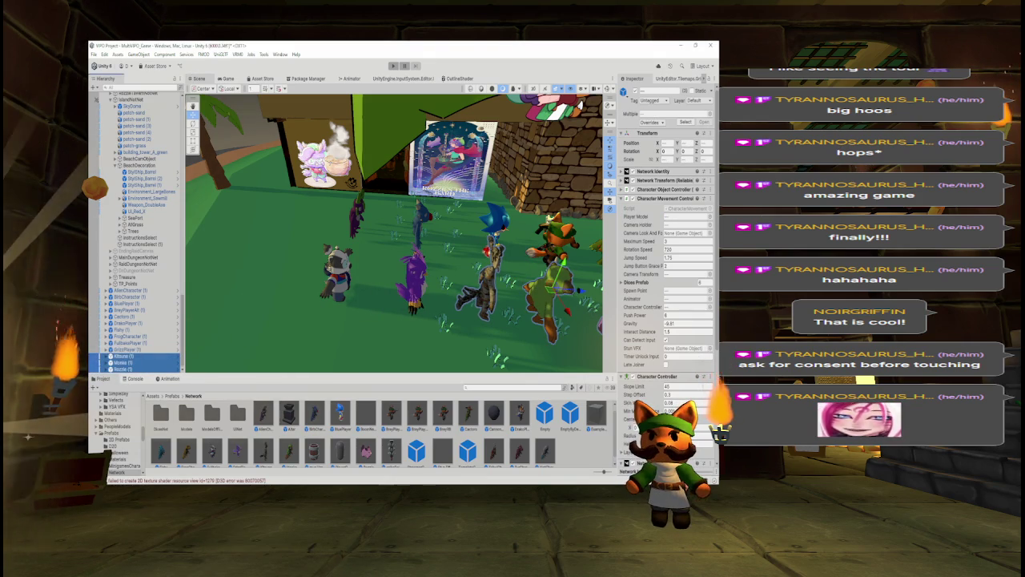
{"action": "left_click_drag", "start_coordinate": [393, 233], "coordinate": [352, 224]}
{"action": "left_click_drag", "start_coordinate": [459, 298], "coordinate": [428, 305]}
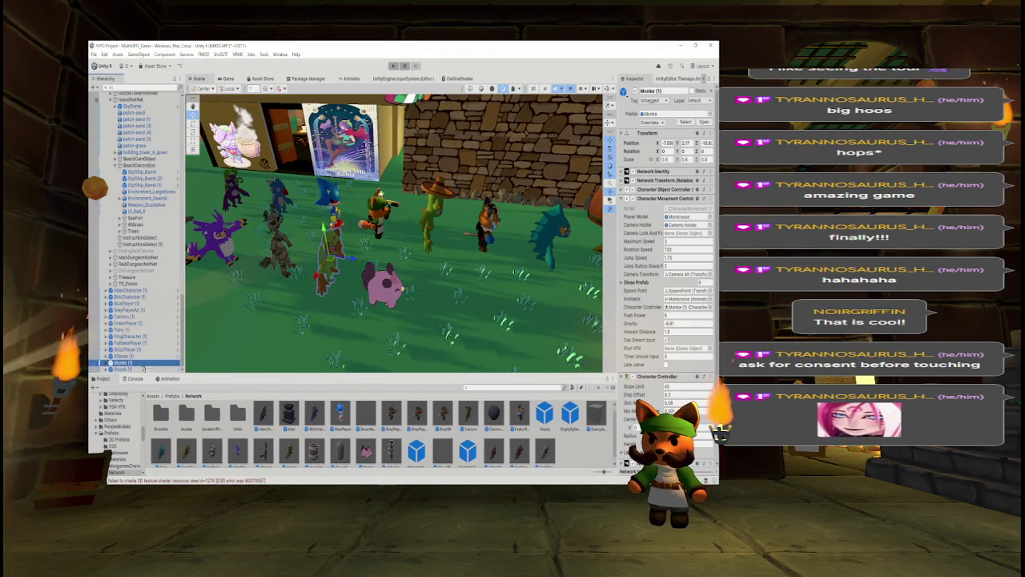
Place a red TribalCharacter on the lawn and nudge it forward.
{"action": "left_click", "coordinate": [128, 368]}
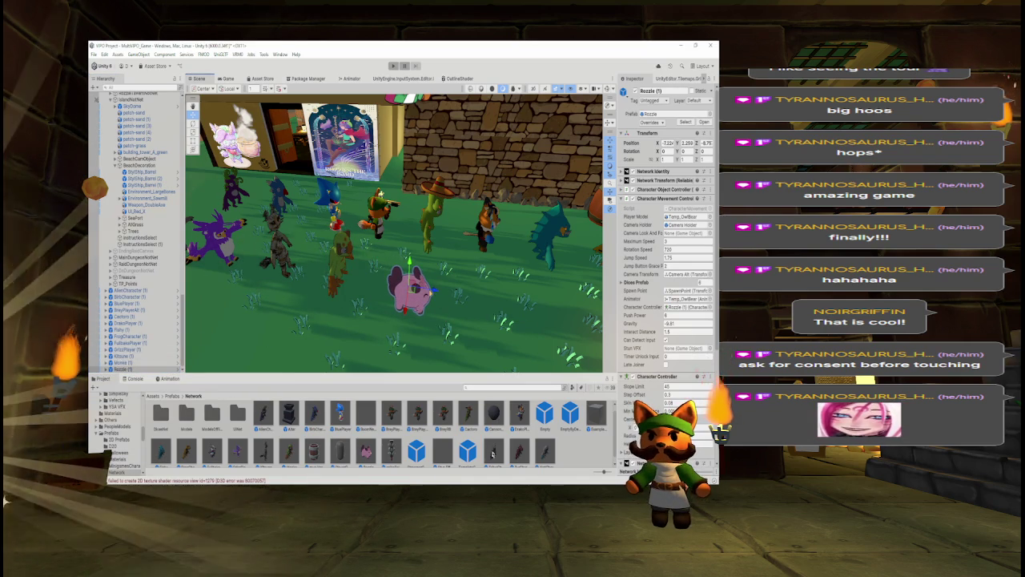
{"action": "scroll", "coordinate": [449, 454], "scroll_direction": "down", "scroll_amount": 1}
{"action": "mouse_move", "coordinate": [449, 454]}
{"action": "left_mouse_down"}
{"action": "mouse_move", "coordinate": [517, 328]}
{"action": "mouse_move", "coordinate": [493, 320]}
{"action": "left_mouse_up"}
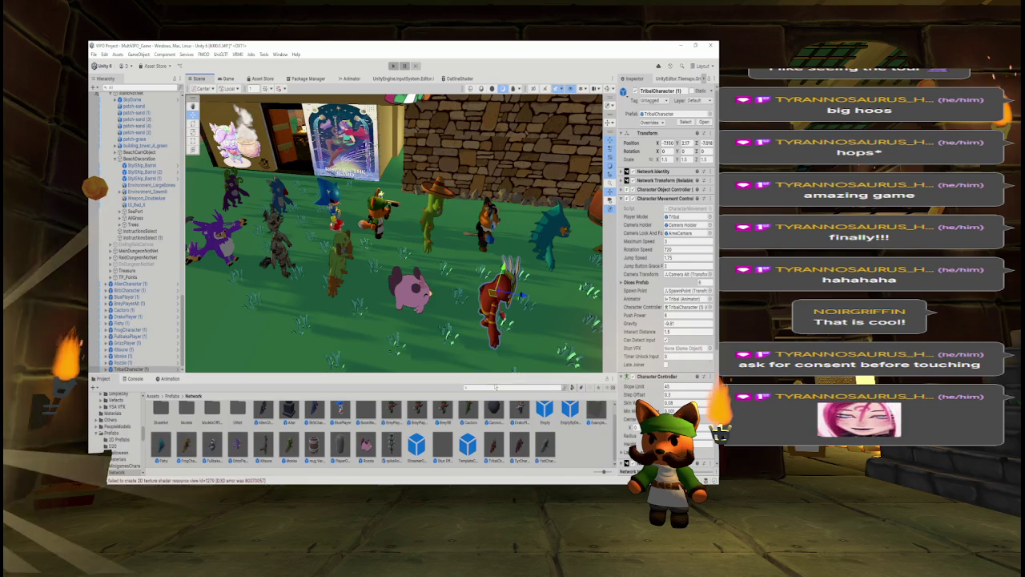
{"action": "key", "text": "f"}
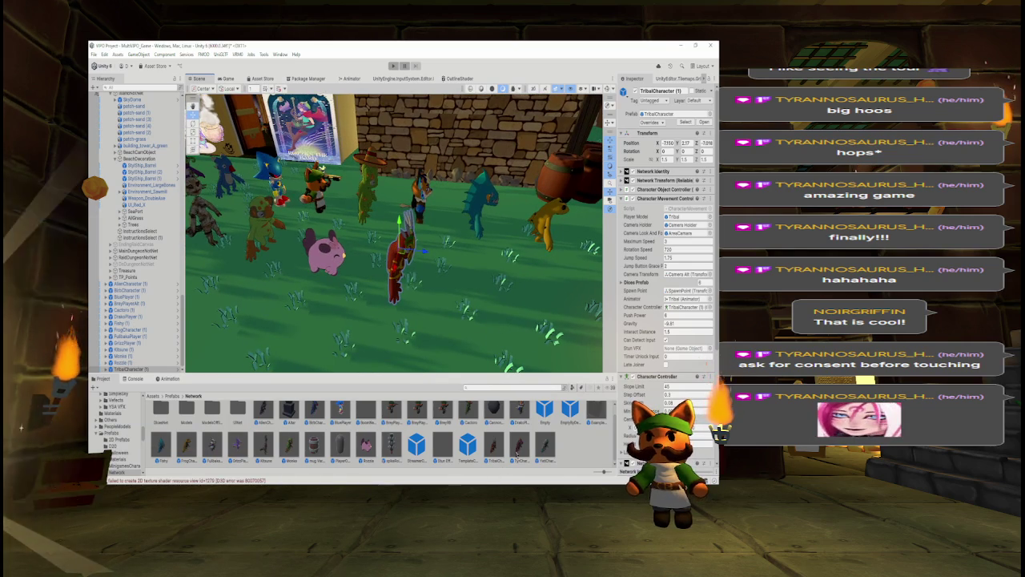
{"action": "left_click_drag", "start_coordinate": [425, 253], "coordinate": [428, 251]}
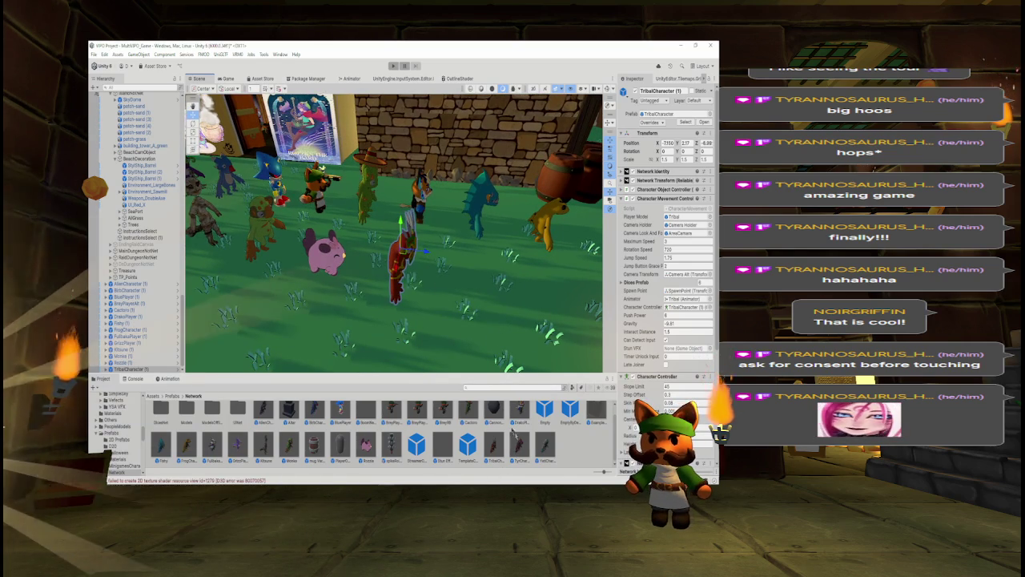
Add TyrCharacter and YetiCharacter, then fly the camera back over the crowd.
{"action": "left_click_drag", "start_coordinate": [519, 439], "coordinate": [490, 320]}
{"action": "mouse_move", "coordinate": [545, 445]}
{"action": "left_mouse_down"}
{"action": "mouse_move", "coordinate": [572, 308]}
{"action": "mouse_move", "coordinate": [502, 317]}
{"action": "left_mouse_up"}
{"action": "scroll", "coordinate": [503, 317], "scroll_direction": "down", "scroll_amount": 2}
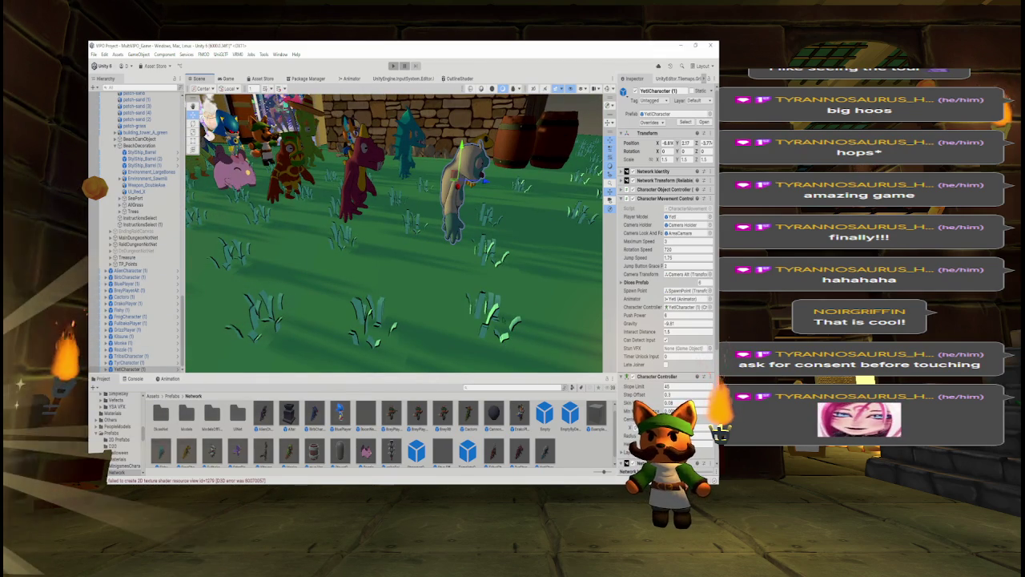
{"action": "key", "text": "s"}
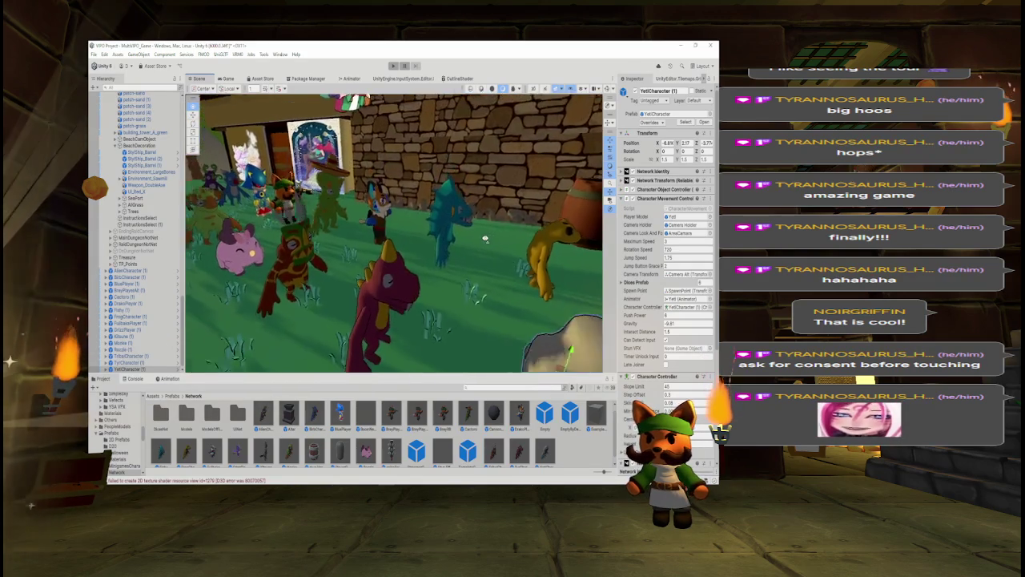
{"action": "key", "text": "s"}
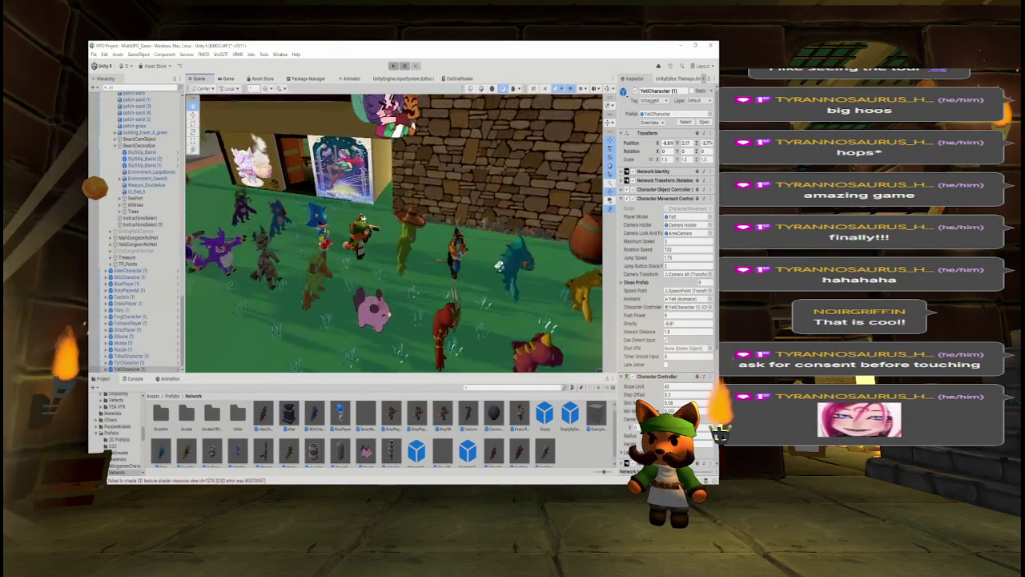
{"action": "key", "text": "w"}
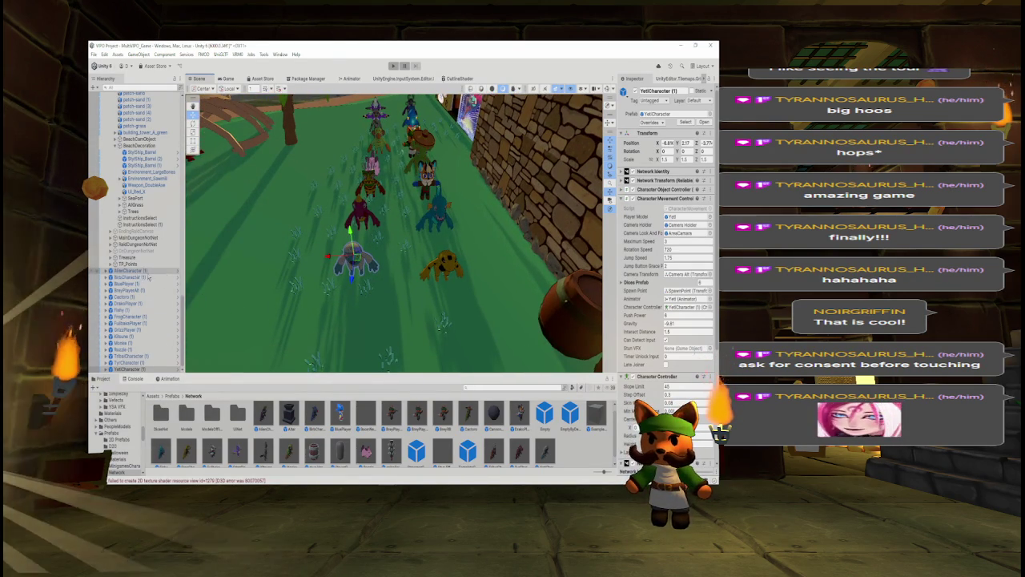
Apply the AlienCharacter's position to its prefab and check the prefab.
{"action": "left_click", "coordinate": [128, 270]}
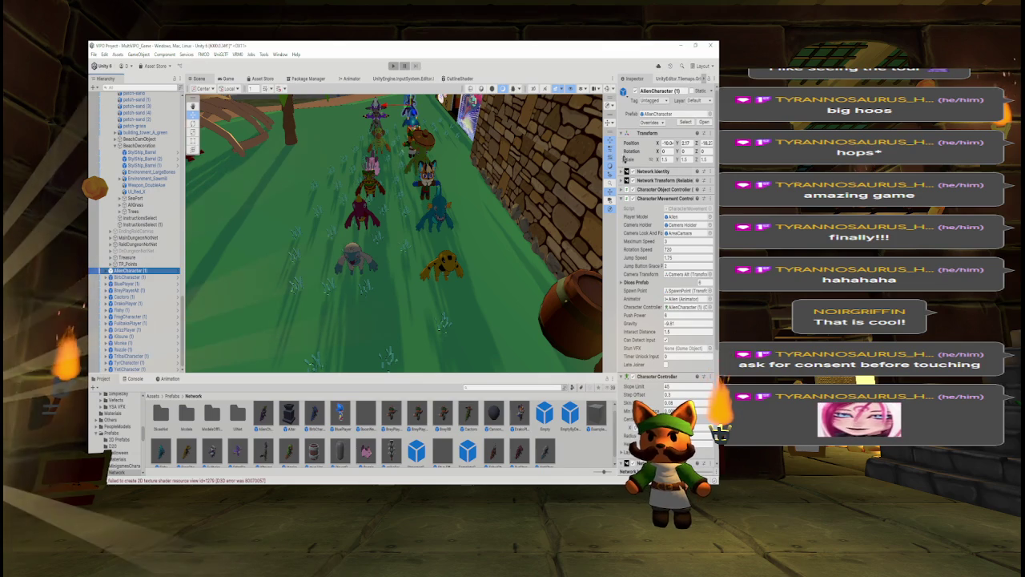
{"action": "right_click", "coordinate": [637, 143]}
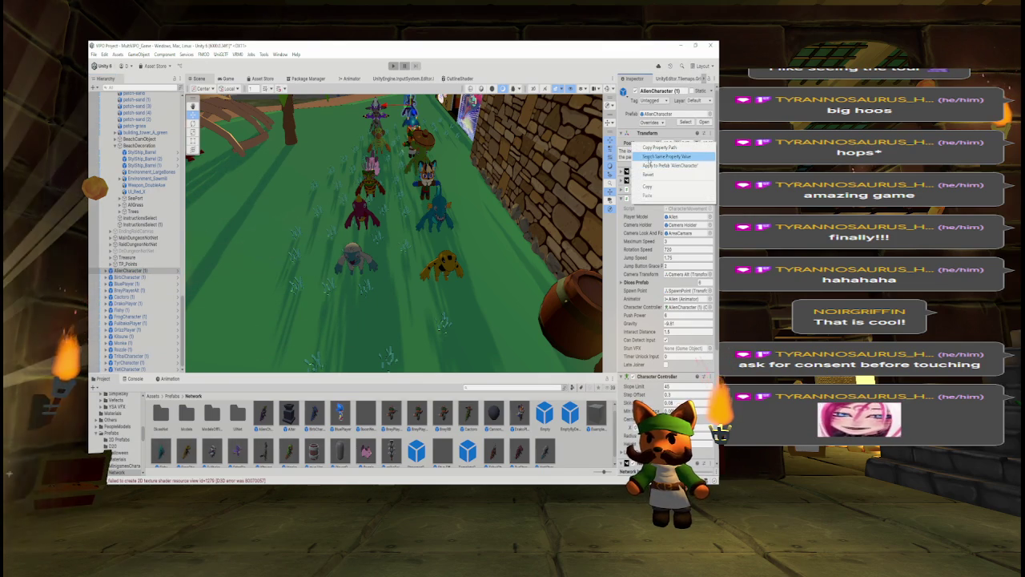
{"action": "left_click", "coordinate": [646, 166]}
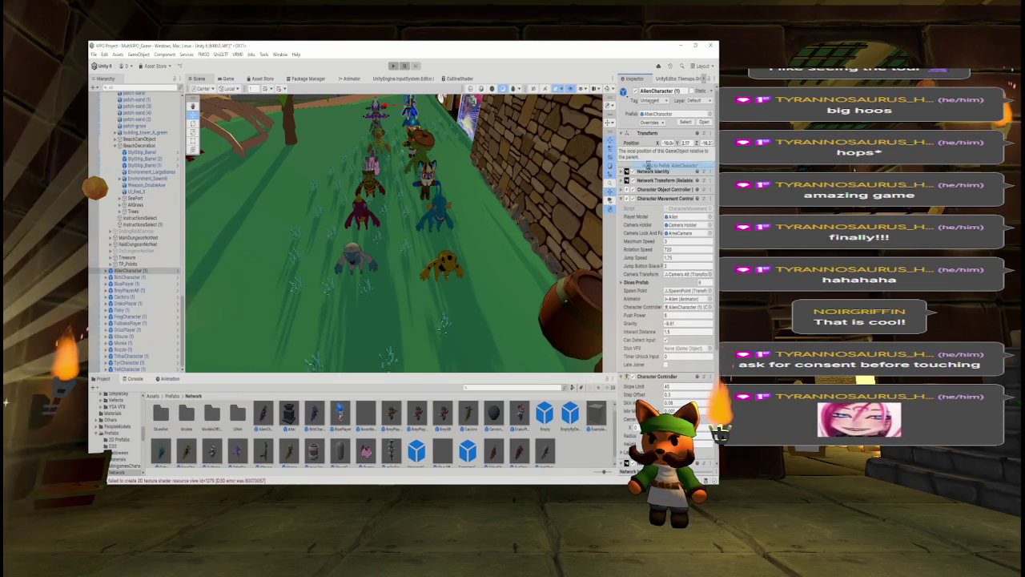
{"action": "left_click", "coordinate": [704, 122]}
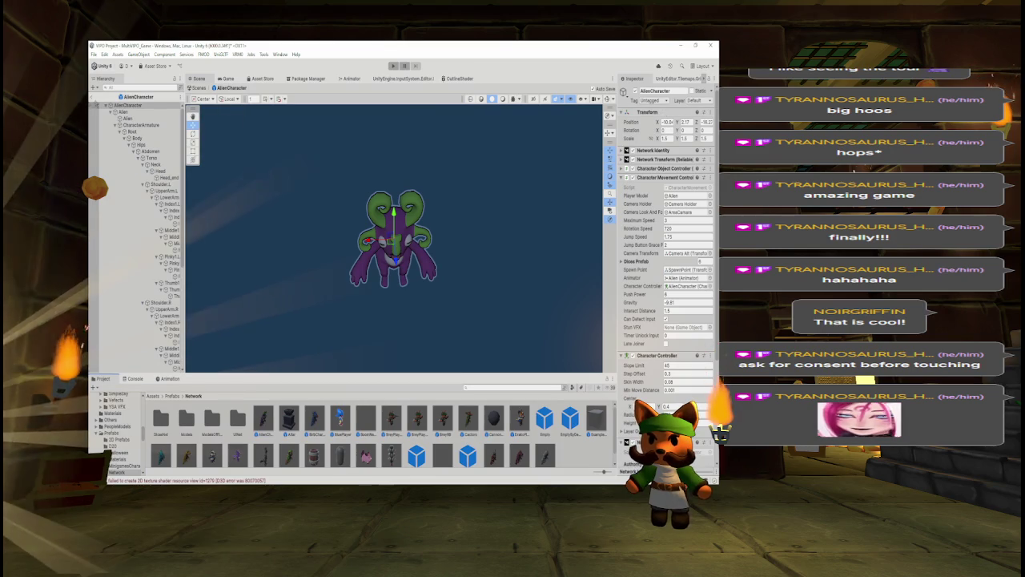
{"action": "left_click", "coordinate": [95, 96]}
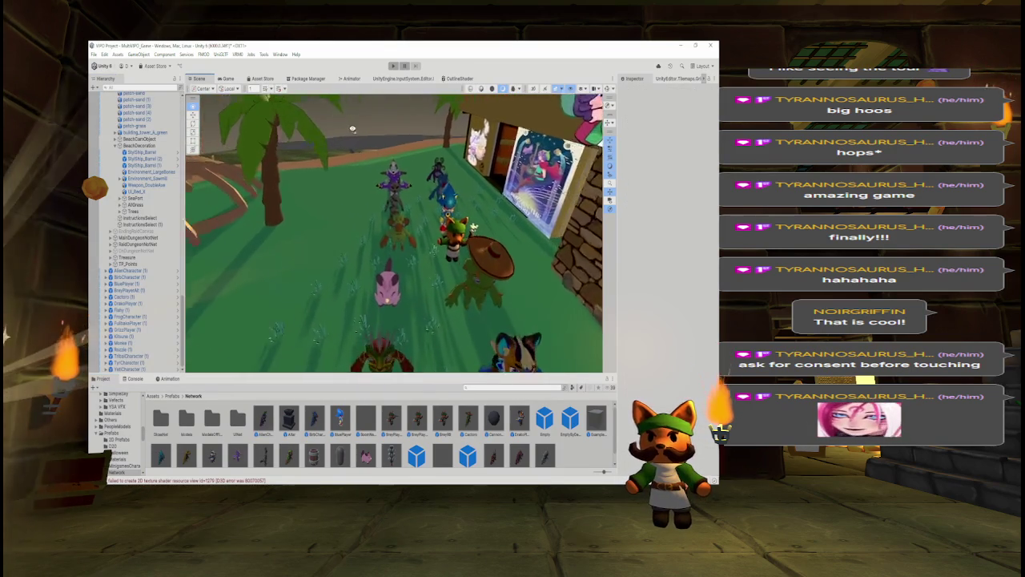
Apply Transform Position to prefab for BirbCharacter, BluePlayer and BreyPlayerAlt.
{"action": "left_click", "coordinate": [126, 278]}
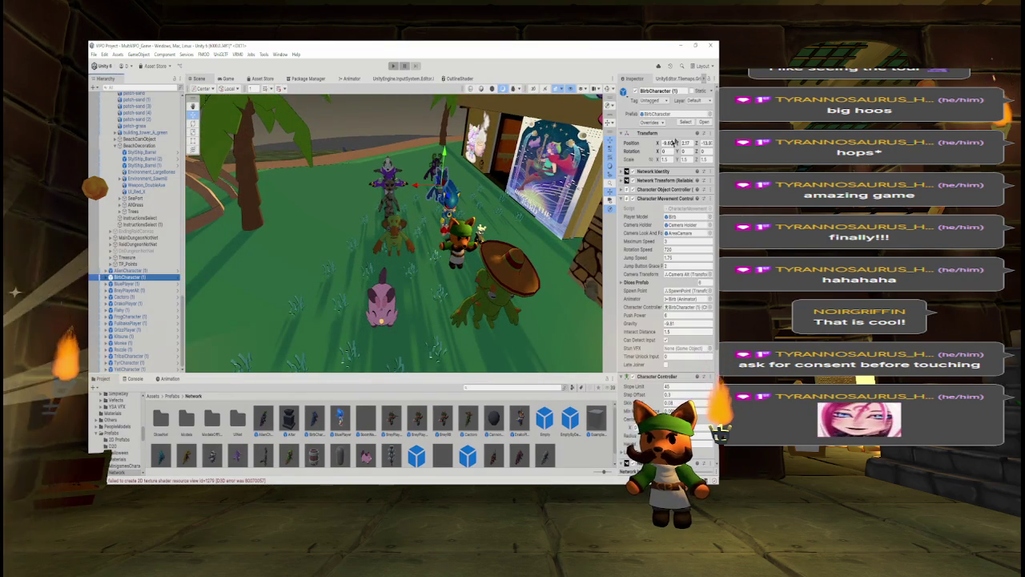
{"action": "right_click", "coordinate": [634, 147]}
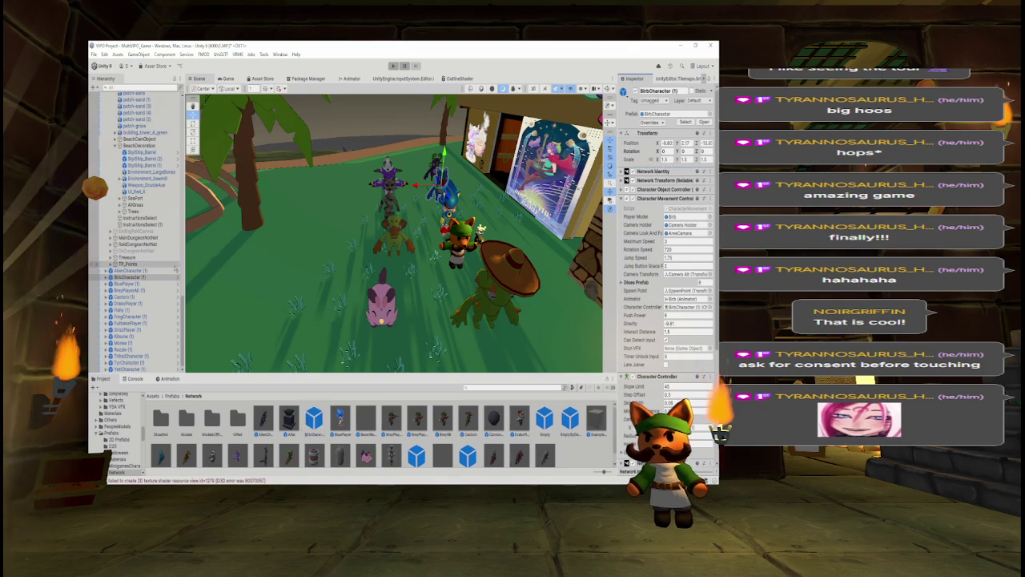
{"action": "left_click", "coordinate": [143, 285]}
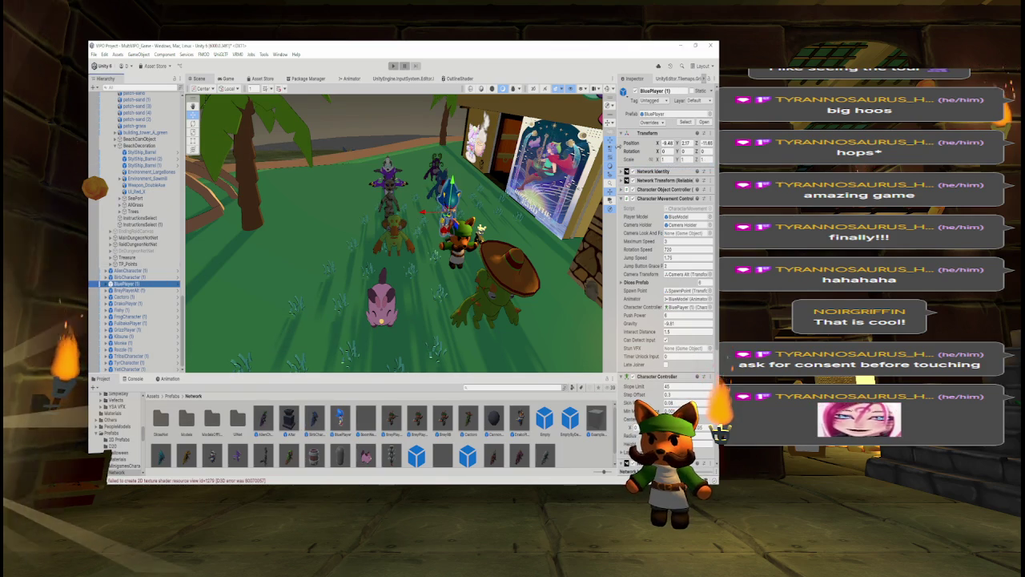
{"action": "right_click", "coordinate": [635, 146]}
{"action": "left_click", "coordinate": [641, 165]}
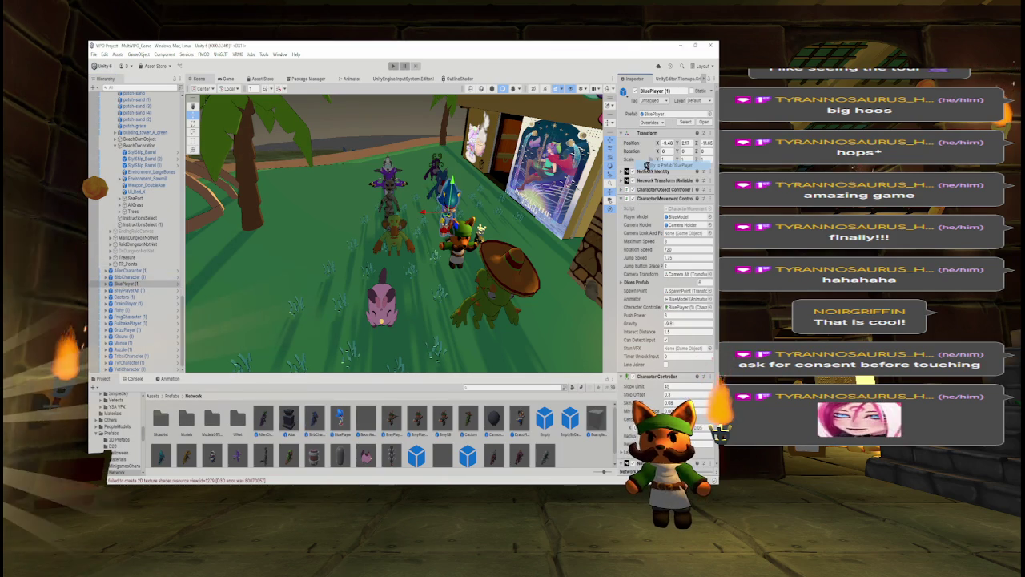
{"action": "left_click", "coordinate": [129, 290]}
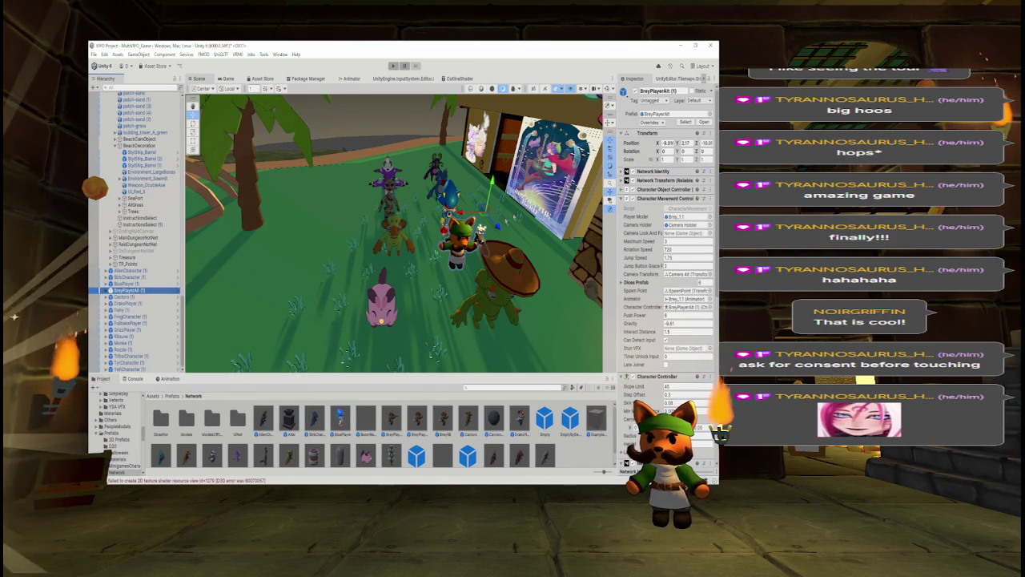
{"action": "right_click", "coordinate": [634, 146]}
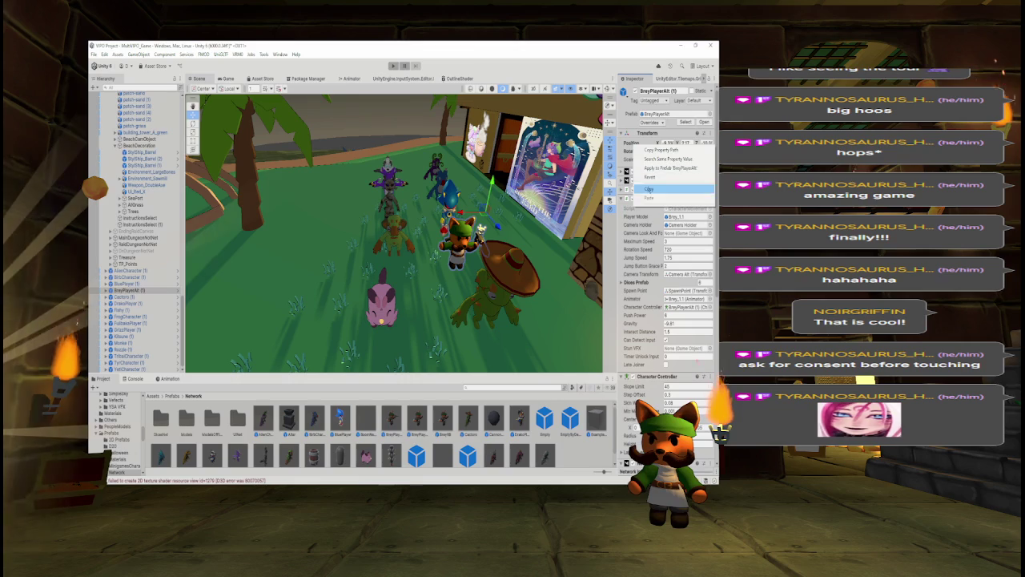
{"action": "left_click", "coordinate": [657, 168]}
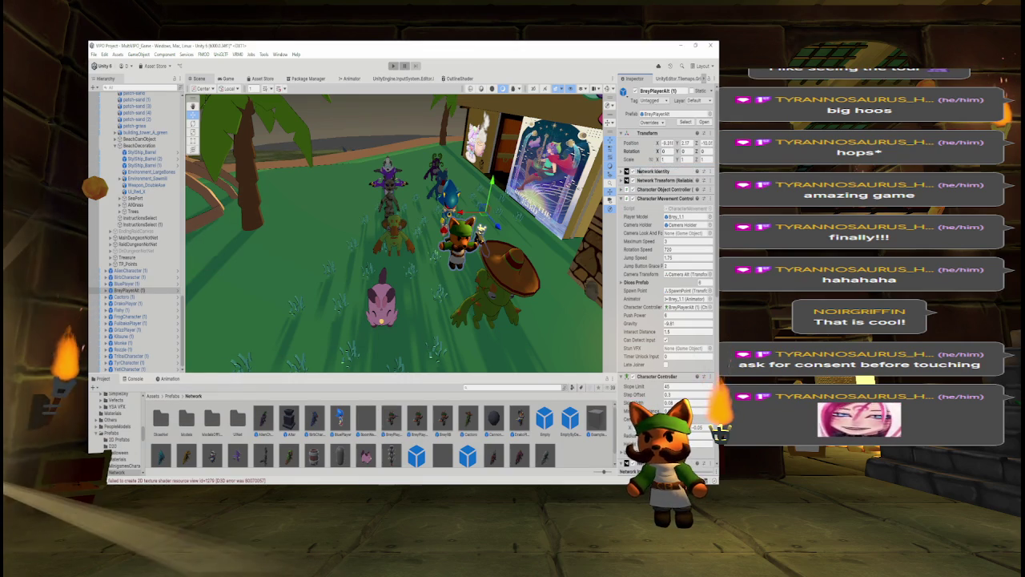
Apply Transform Position to prefab for Cactoro, DrakoPlayer and Fishy.
{"action": "left_click", "coordinate": [133, 297]}
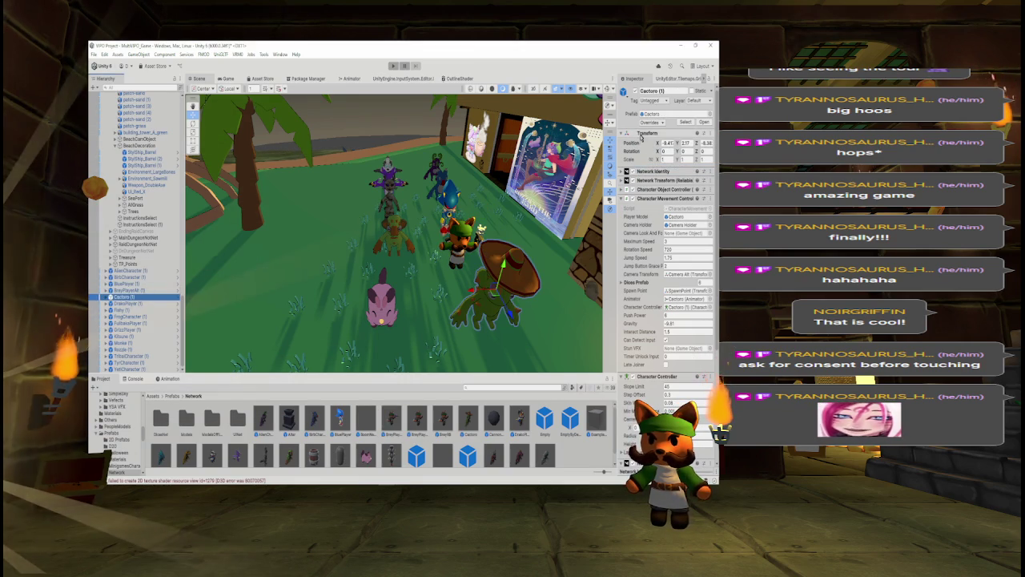
{"action": "right_click", "coordinate": [636, 148]}
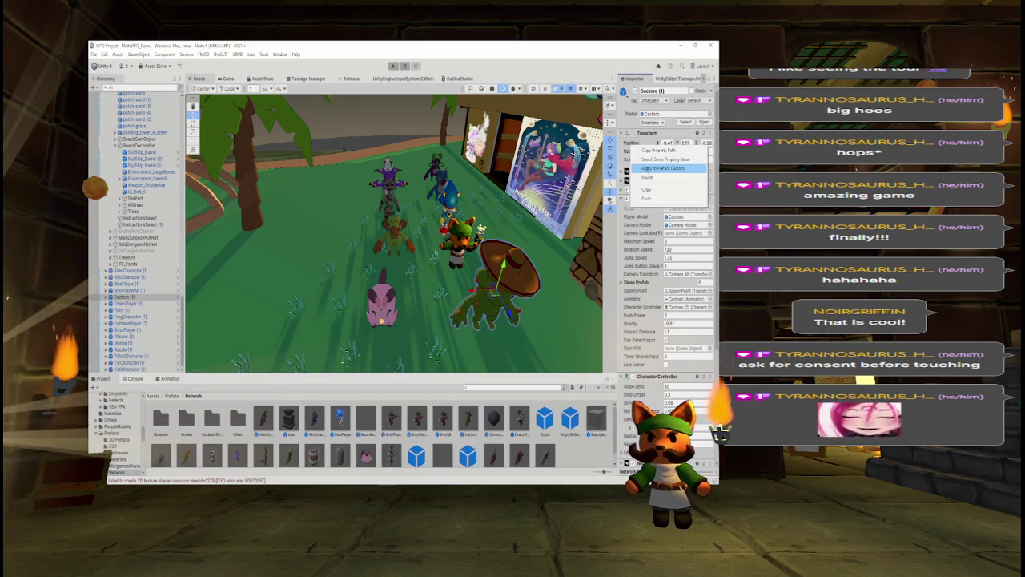
{"action": "left_click", "coordinate": [657, 168]}
{"action": "left_click", "coordinate": [140, 304]}
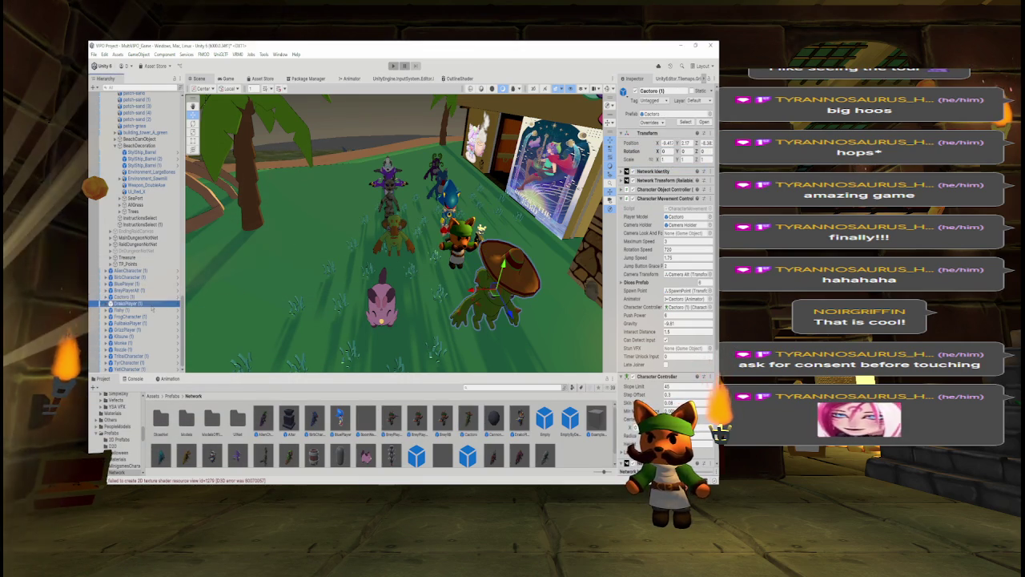
{"action": "right_click", "coordinate": [636, 147]}
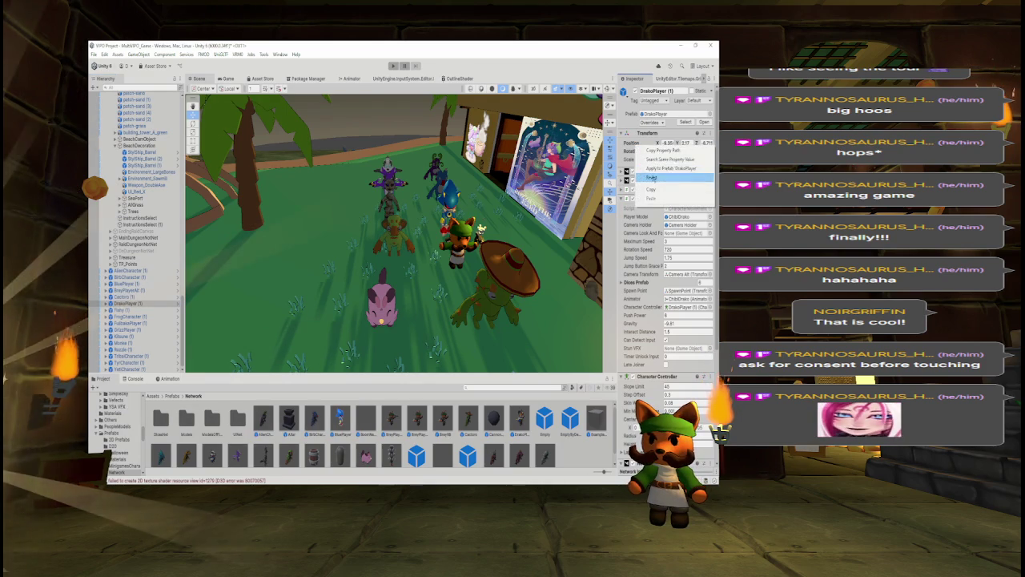
{"action": "left_click", "coordinate": [657, 168]}
{"action": "left_click", "coordinate": [132, 310]}
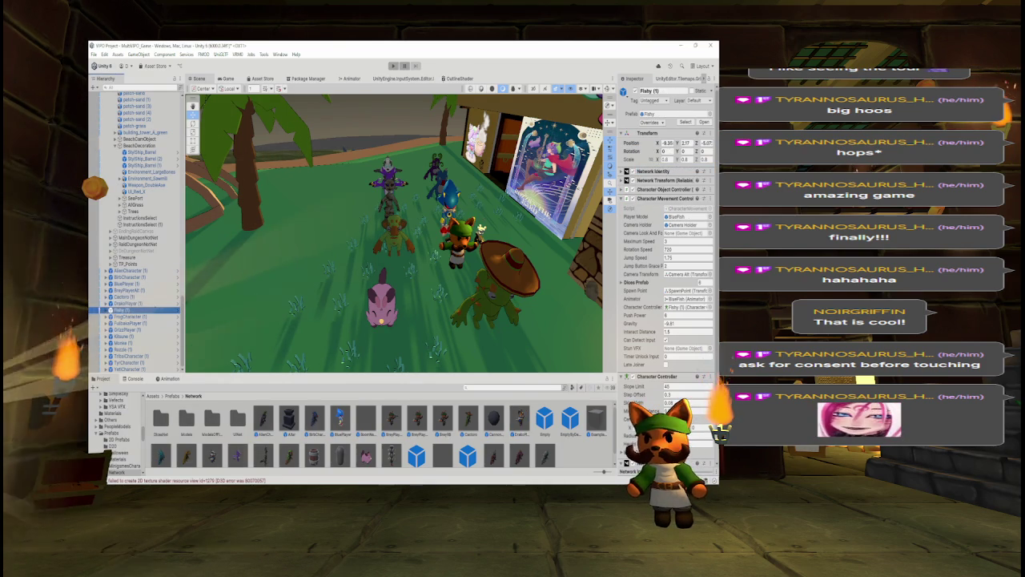
{"action": "right_click", "coordinate": [637, 146]}
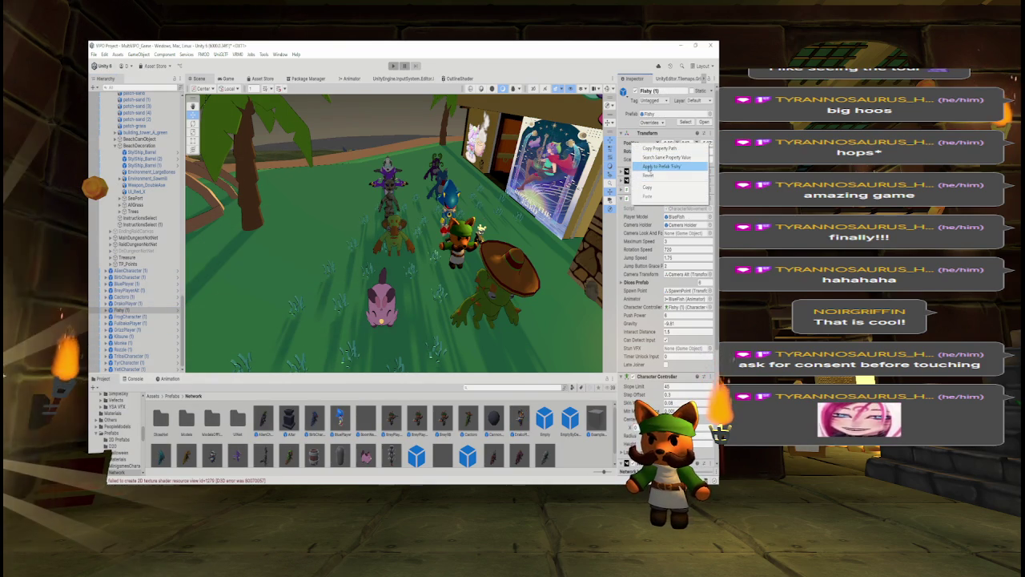
{"action": "left_click", "coordinate": [661, 165]}
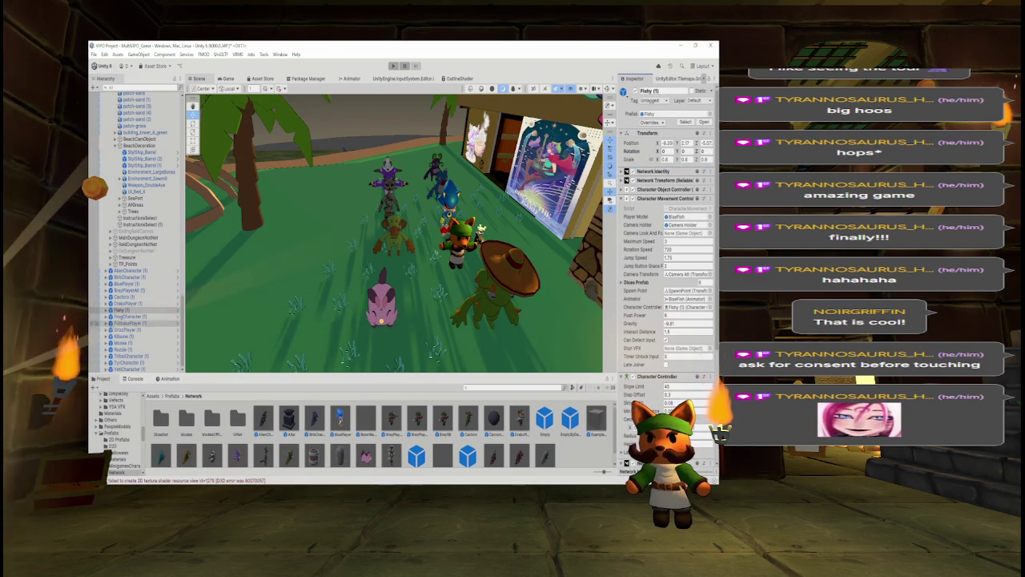
Apply Transform Position to prefab for FrogCharacter, FullbakaPlayer and GrizzPlayer.
{"action": "right_click", "coordinate": [636, 146]}
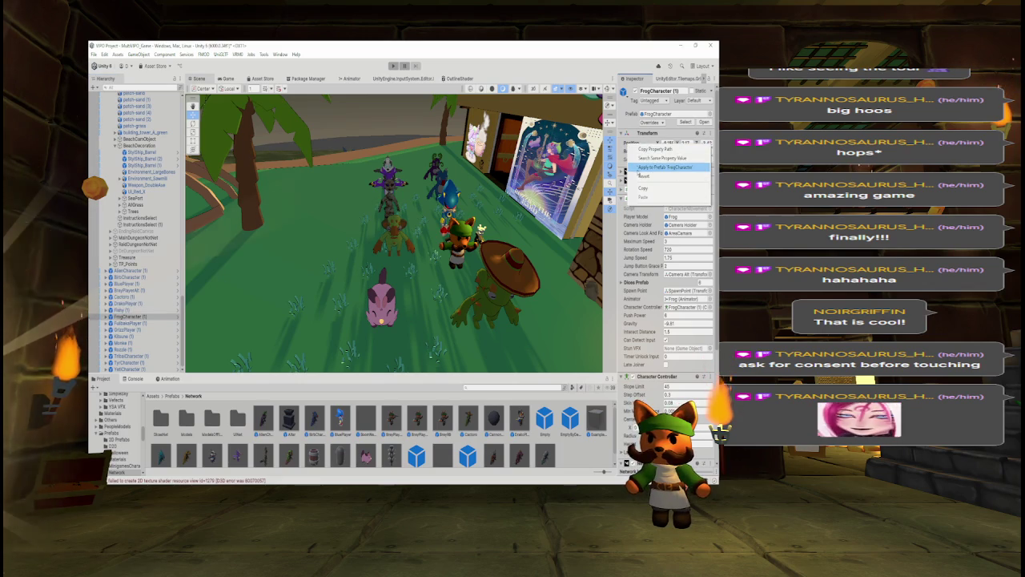
{"action": "left_click", "coordinate": [662, 166]}
{"action": "left_click", "coordinate": [130, 322]}
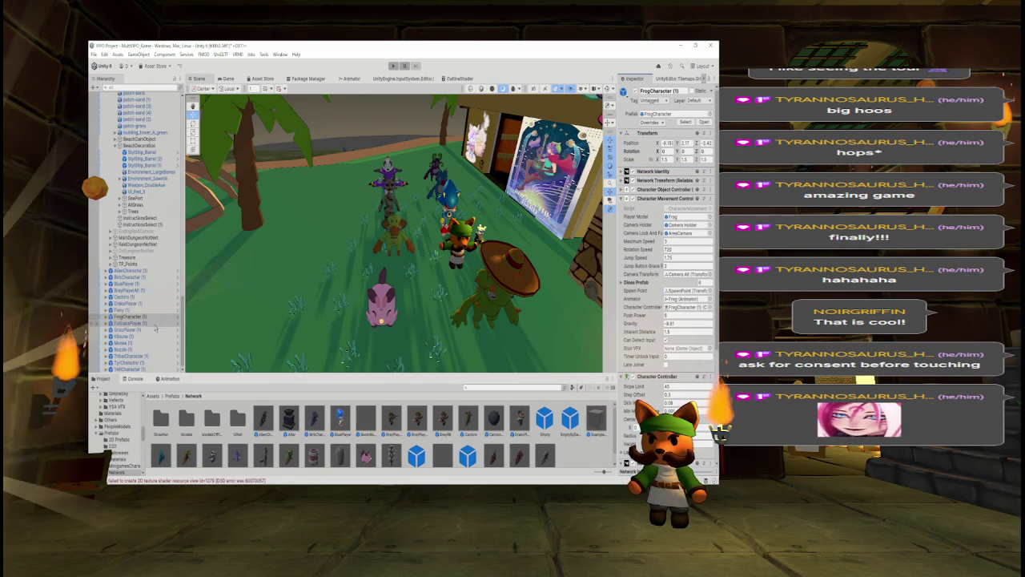
{"action": "right_click", "coordinate": [637, 147]}
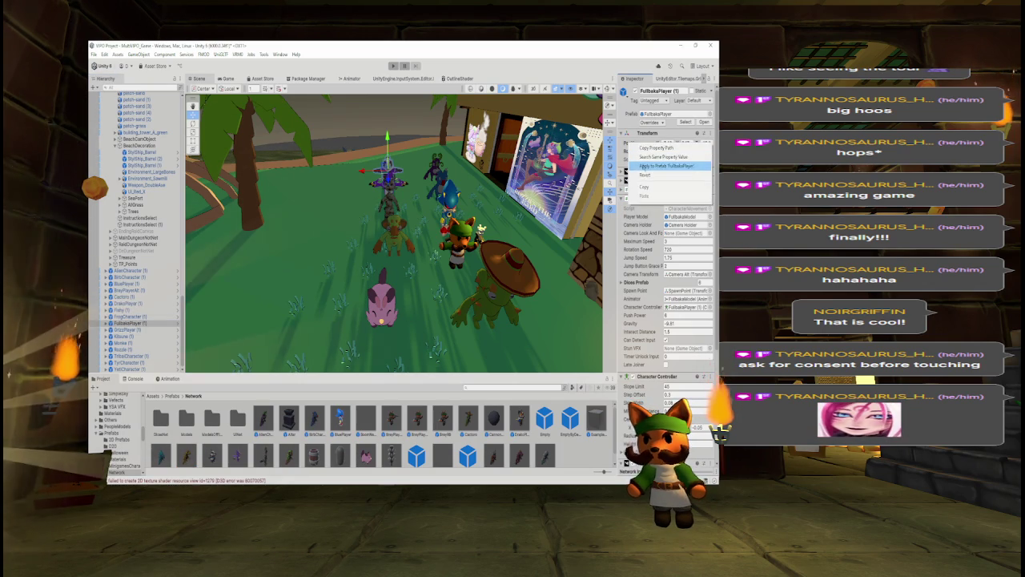
{"action": "left_click", "coordinate": [665, 166]}
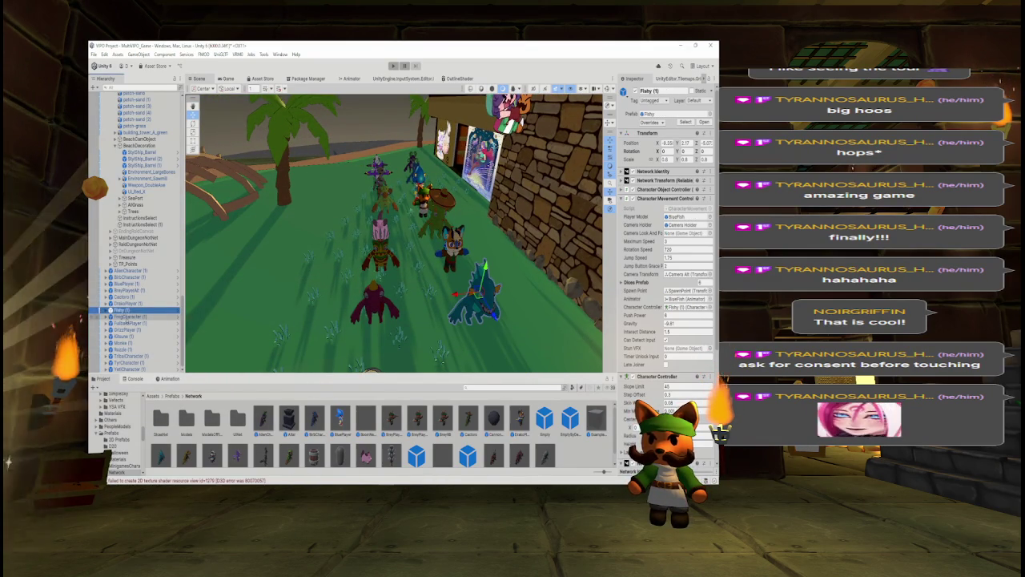
{"action": "left_click", "coordinate": [128, 323]}
{"action": "left_click", "coordinate": [128, 329]}
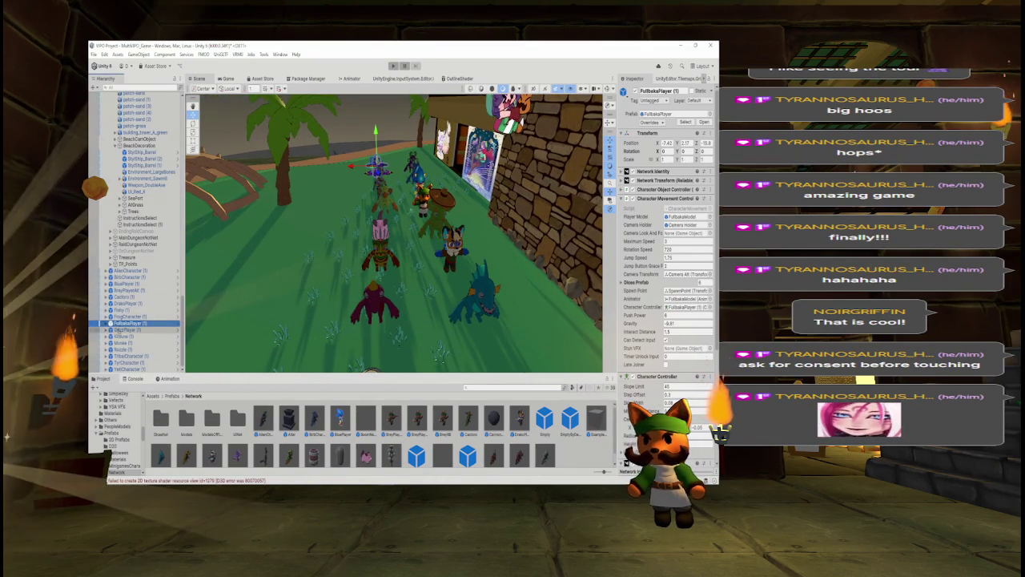
{"action": "right_click", "coordinate": [632, 142]}
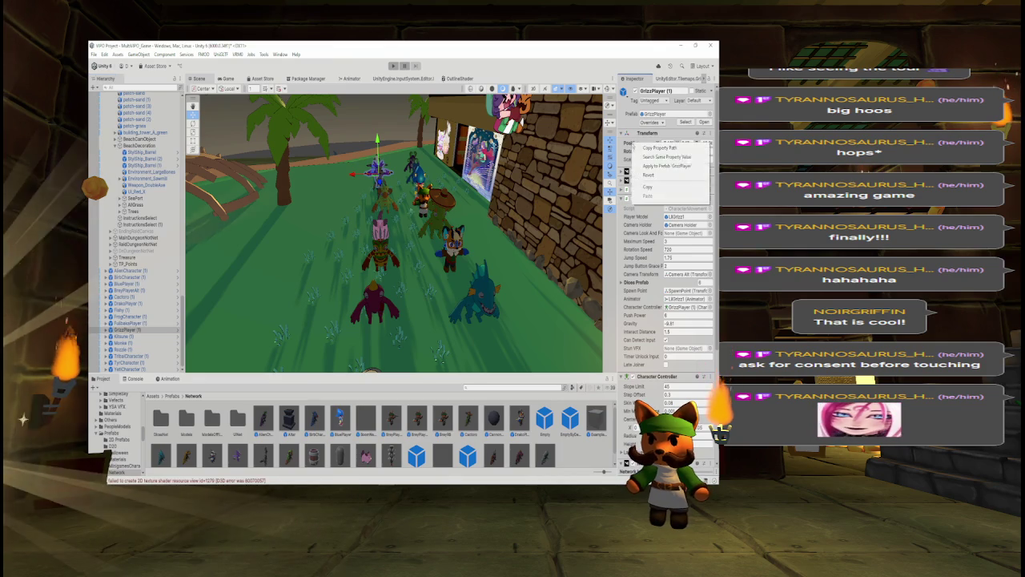
{"action": "left_click", "coordinate": [665, 166]}
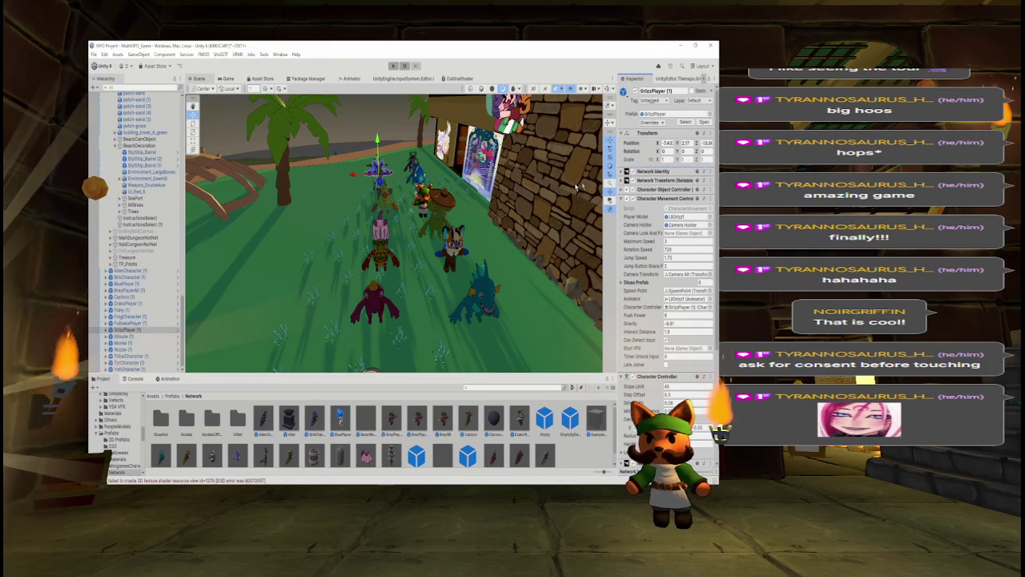
{"action": "key", "text": "w"}
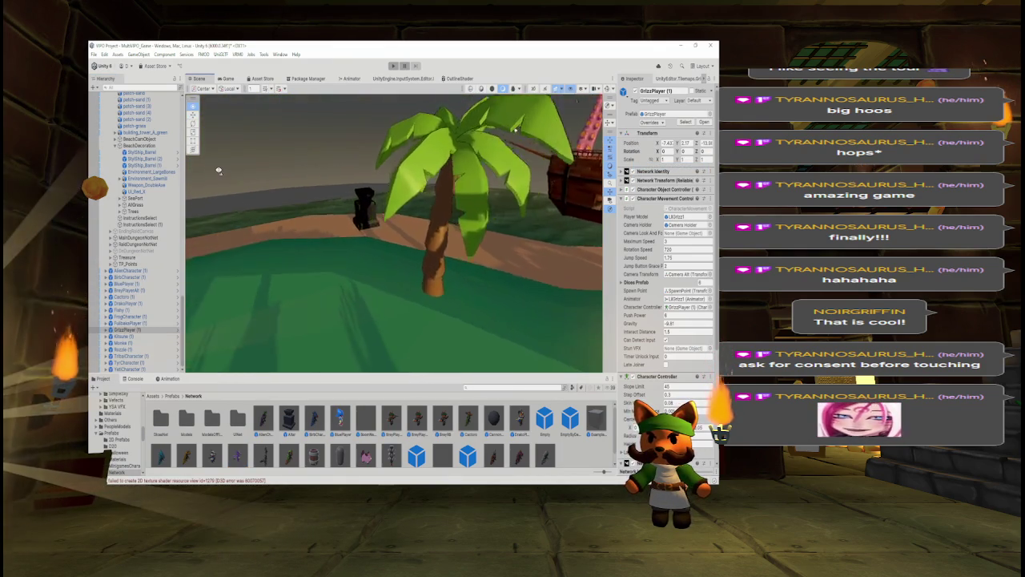
{"action": "left_click_drag", "start_coordinate": [247, 166], "coordinate": [252, 162]}
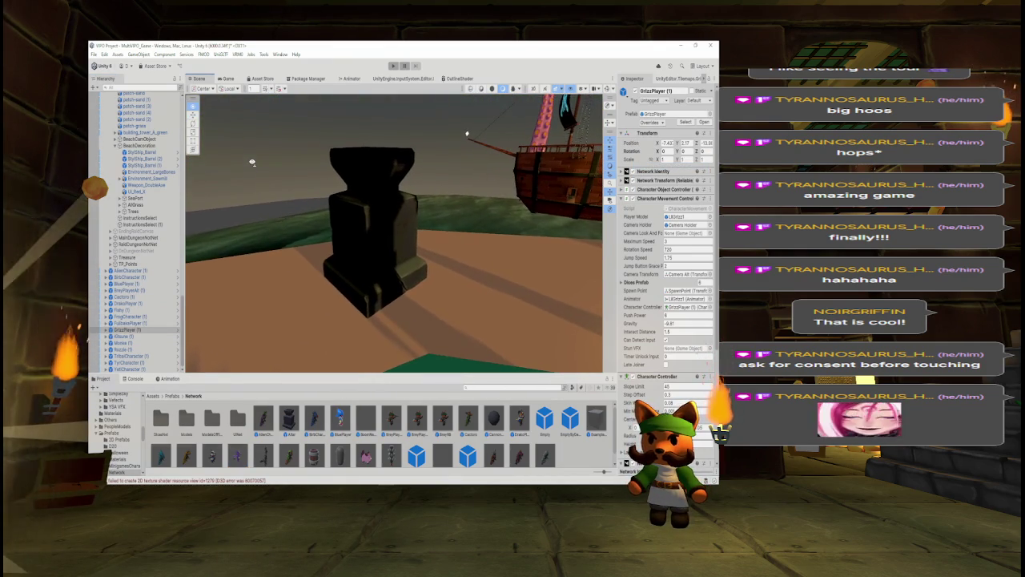
{"action": "key", "text": "a"}
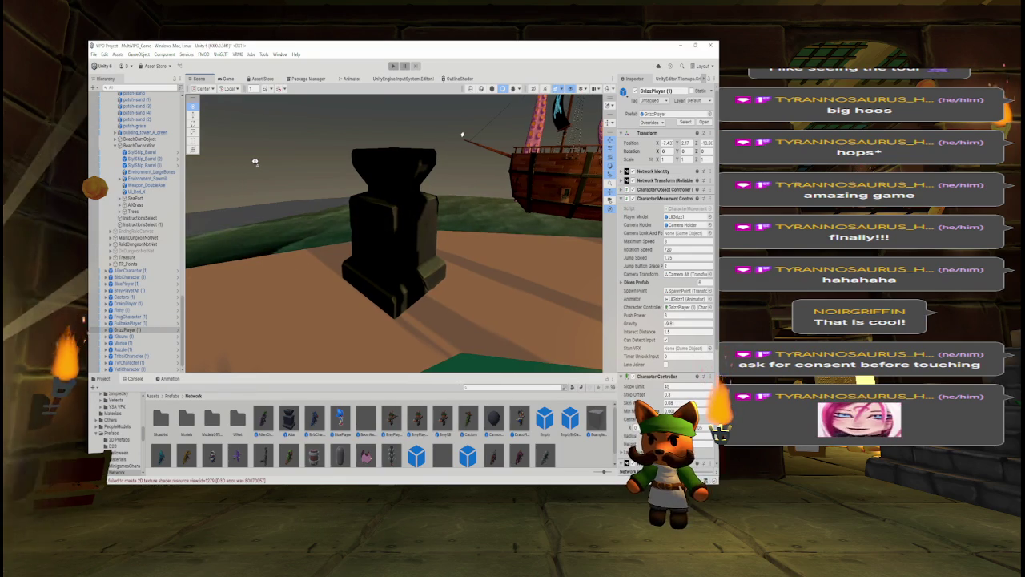
{"action": "key", "text": "w"}
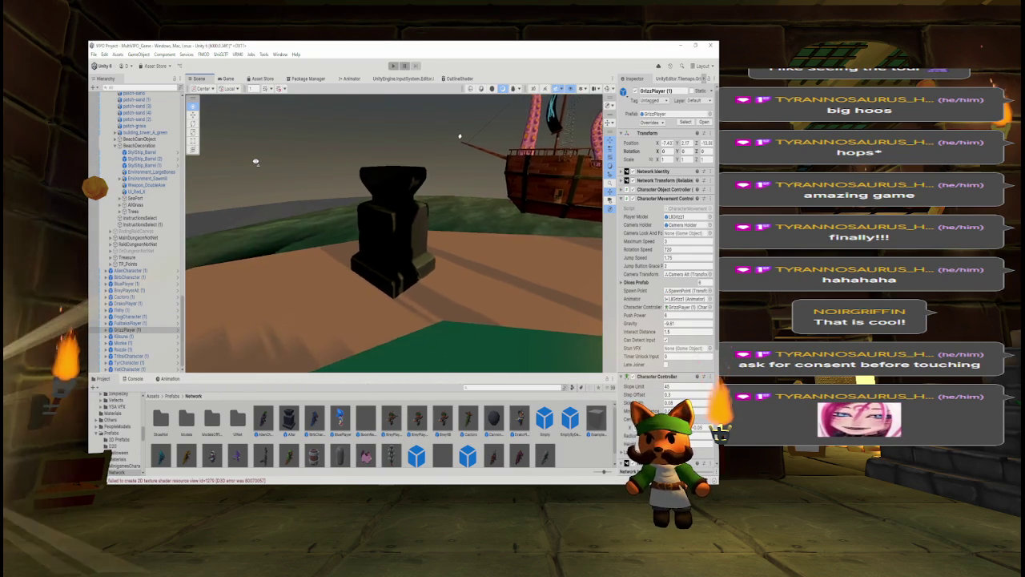
{"action": "key", "text": "s"}
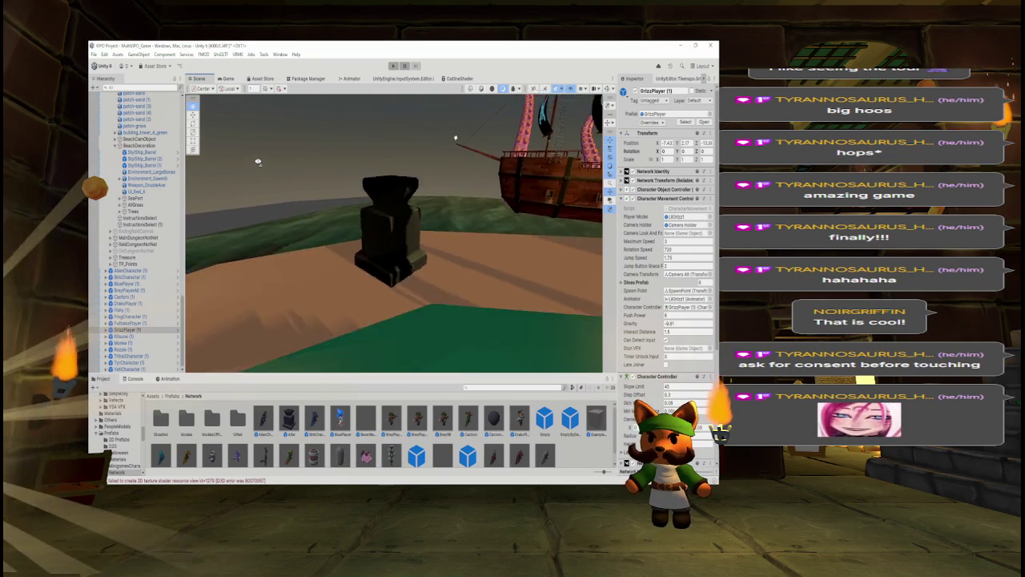
{"action": "mouse_move", "coordinate": [303, 161]}
{"action": "left_mouse_down"}
{"action": "mouse_move", "coordinate": [277, 137]}
{"action": "mouse_move", "coordinate": [304, 158]}
{"action": "mouse_move", "coordinate": [277, 160]}
{"action": "mouse_move", "coordinate": [316, 157]}
{"action": "left_mouse_up"}
{"action": "mouse_move", "coordinate": [396, 149]}
{"action": "left_mouse_down"}
{"action": "mouse_move", "coordinate": [300, 105]}
{"action": "mouse_move", "coordinate": [260, 99]}
{"action": "left_mouse_up"}
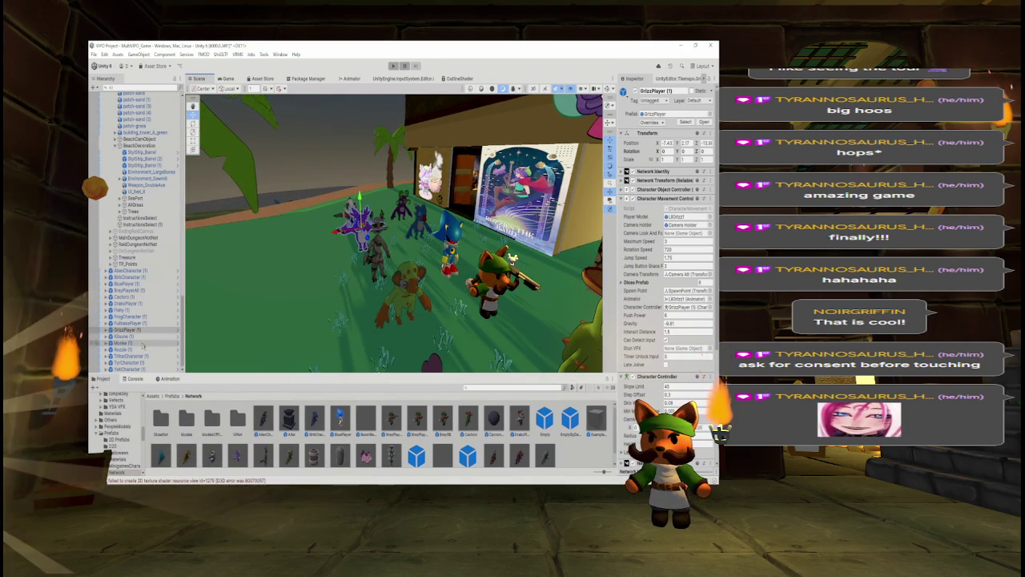
Apply Kitsune's and Monke's positions to their prefabs and check remaining overrides.
{"action": "left_click", "coordinate": [138, 336]}
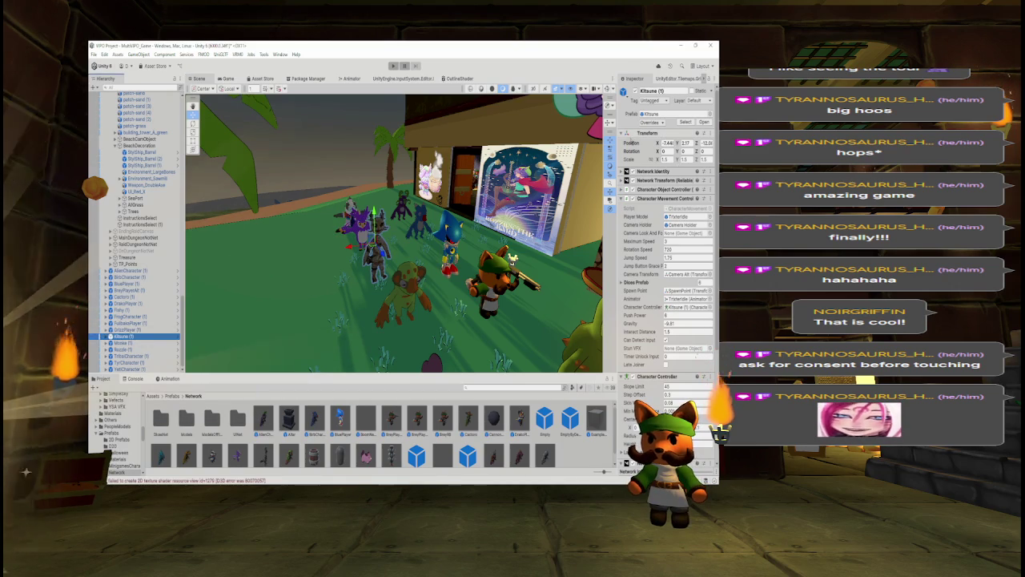
{"action": "right_click", "coordinate": [638, 143]}
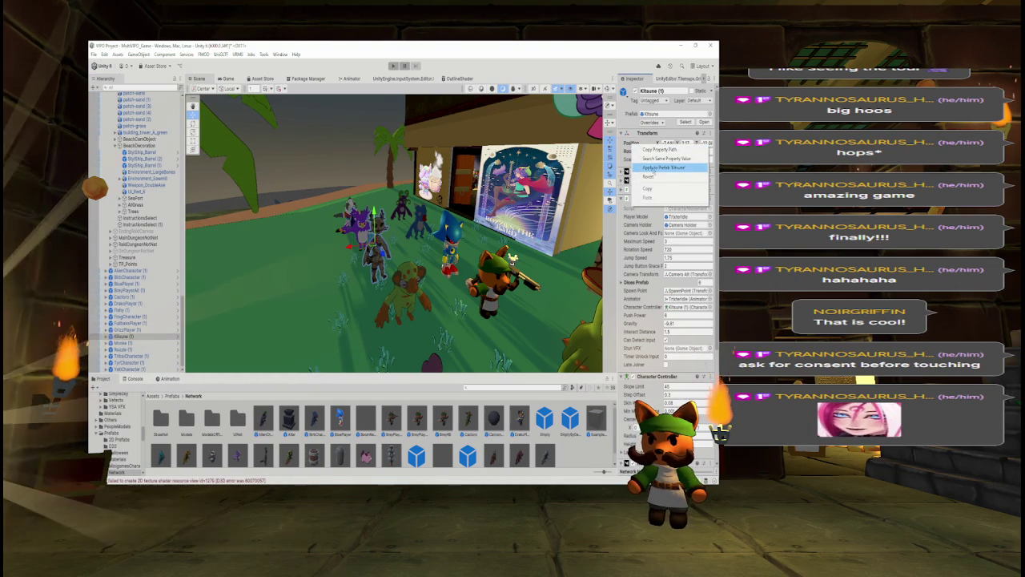
{"action": "left_click", "coordinate": [654, 169]}
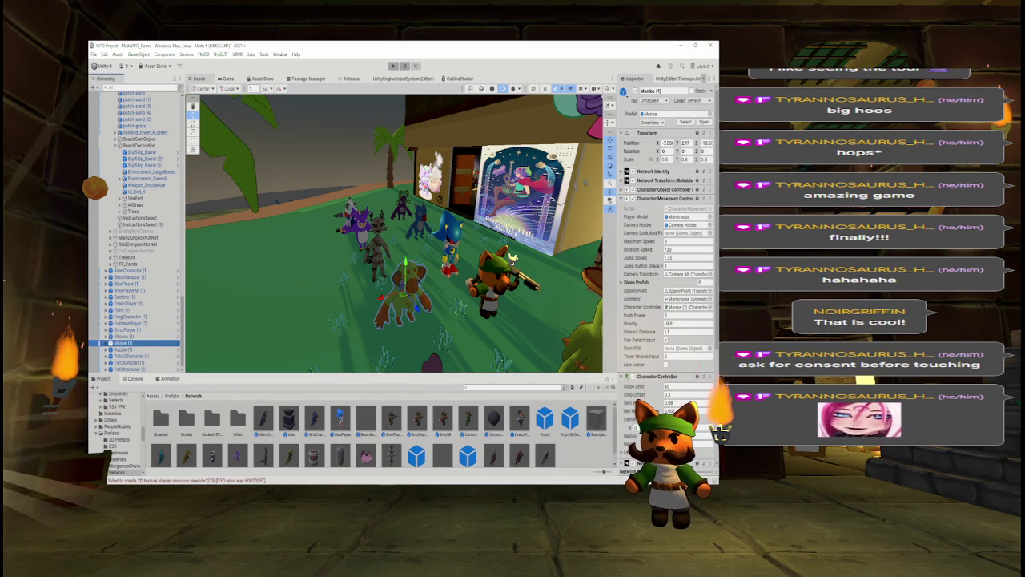
{"action": "right_click", "coordinate": [638, 146]}
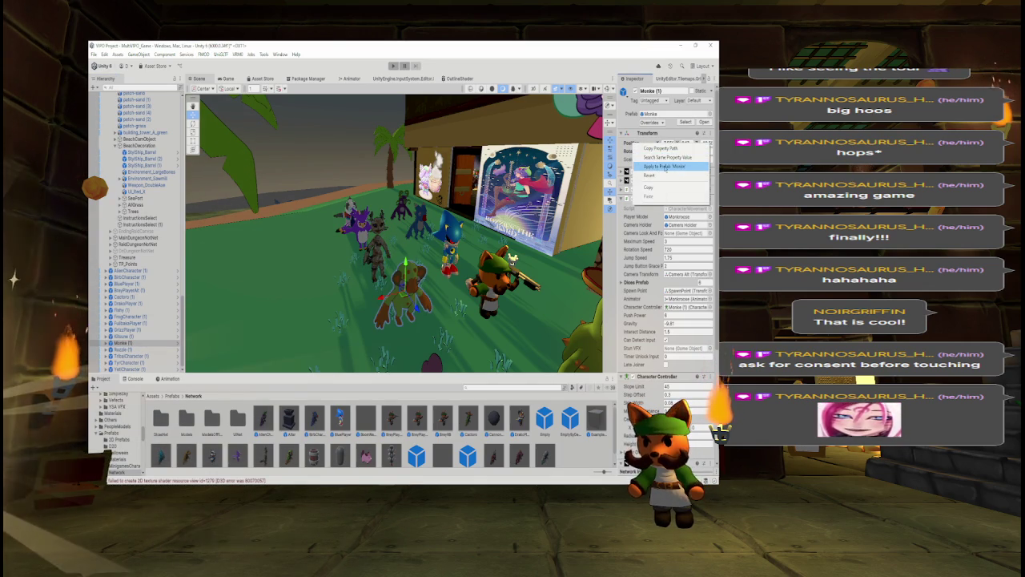
{"action": "left_click", "coordinate": [665, 167]}
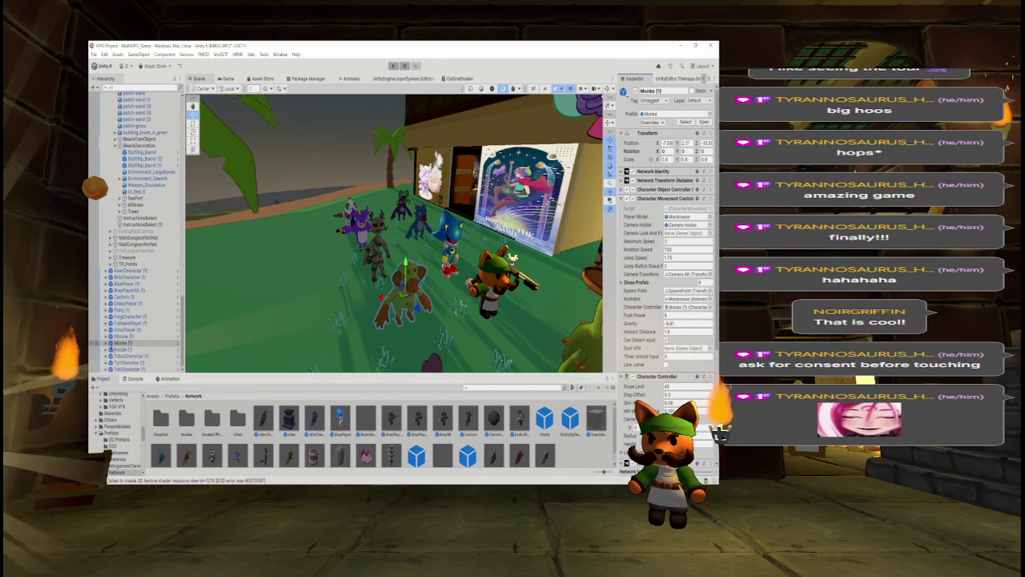
{"action": "left_click", "coordinate": [651, 122]}
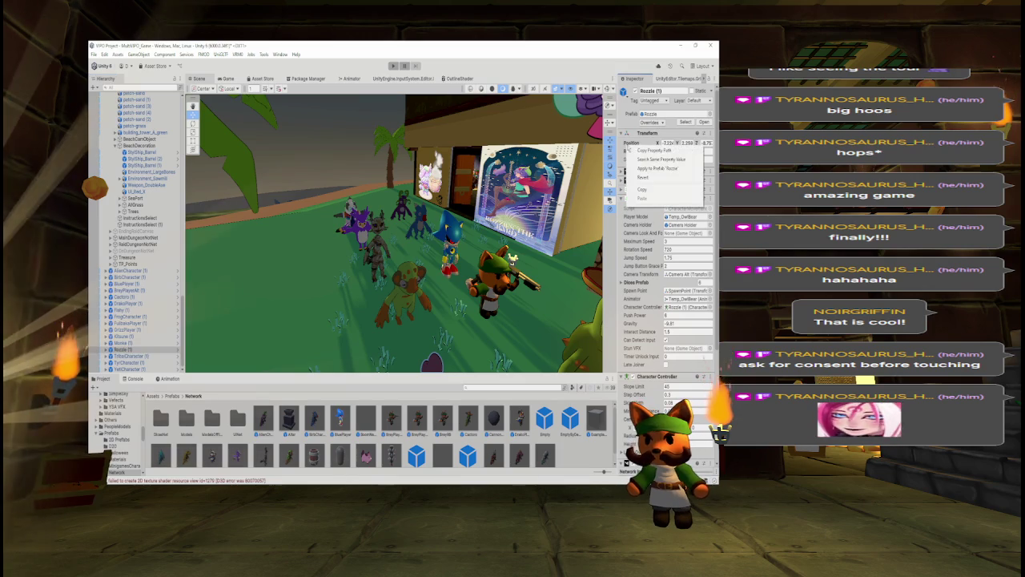
{"action": "left_click", "coordinate": [349, 320]}
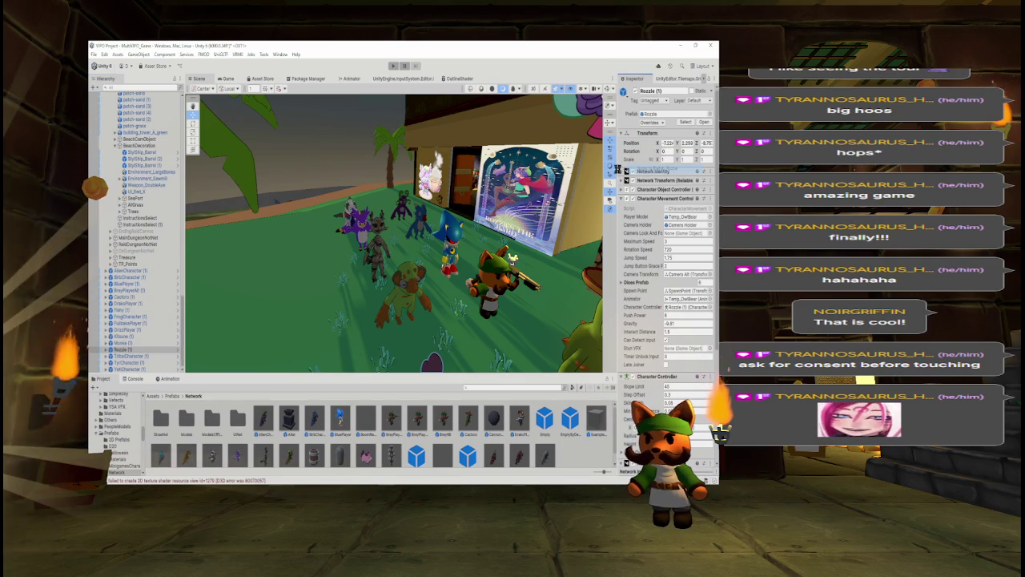
Apply Transform Position to prefab for TribalCharacter, TyrCharacter and YetiCharacter.
{"action": "left_click", "coordinate": [141, 355]}
{"action": "right_click", "coordinate": [633, 142]}
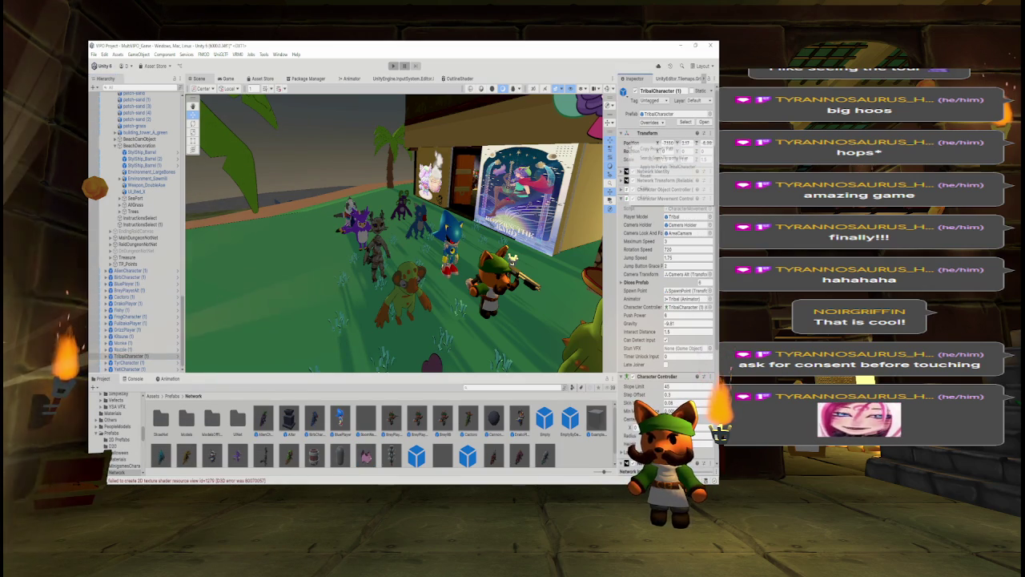
{"action": "left_click", "coordinate": [657, 171]}
{"action": "left_click", "coordinate": [150, 363]}
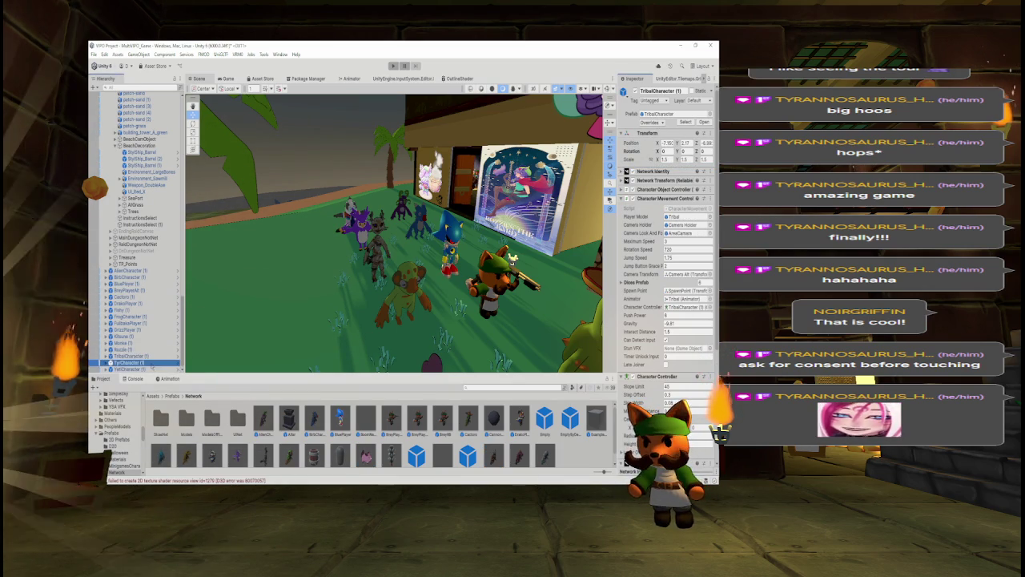
{"action": "right_click", "coordinate": [630, 142]}
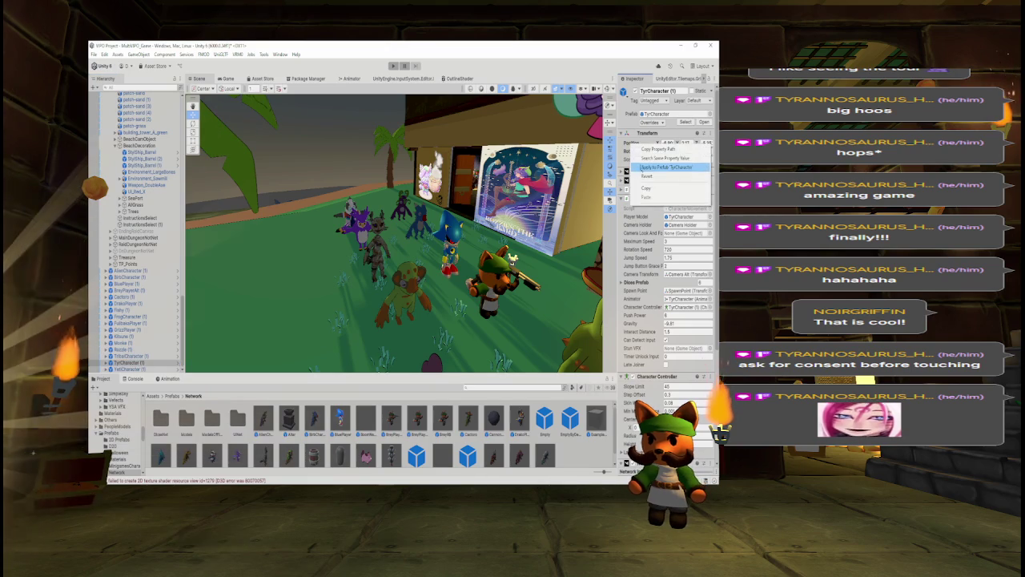
{"action": "left_click", "coordinate": [656, 170]}
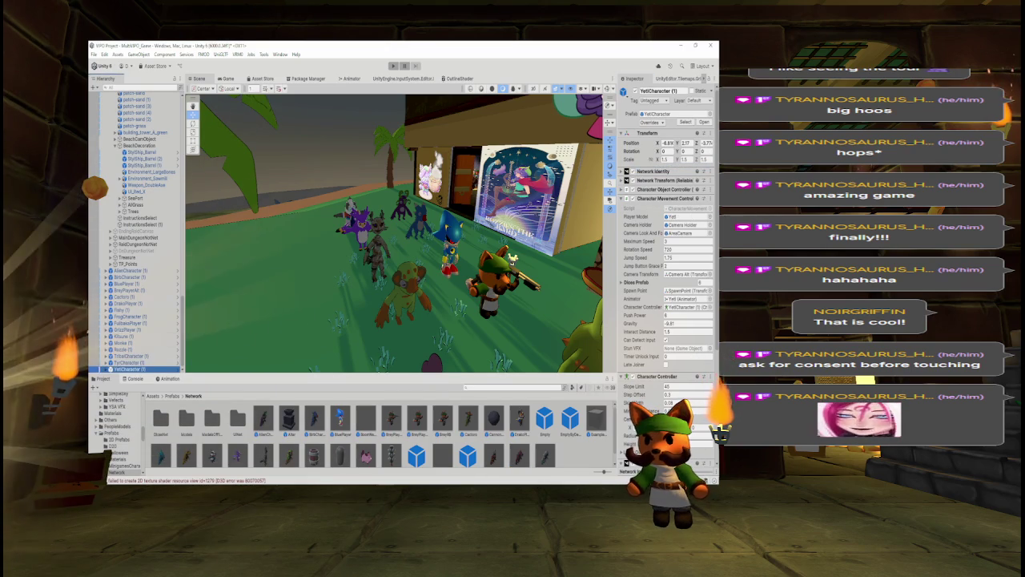
{"action": "right_click", "coordinate": [638, 147]}
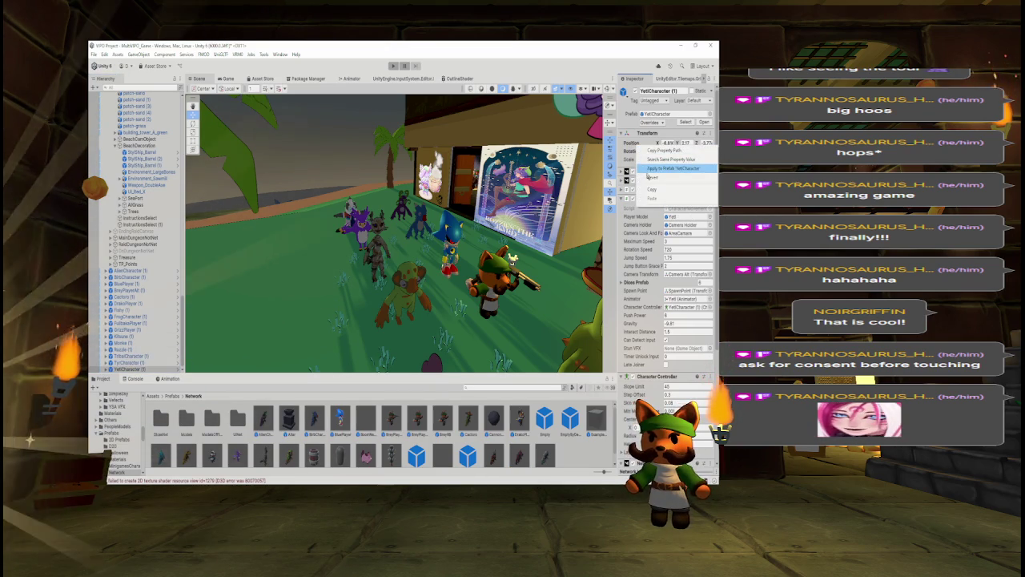
{"action": "left_click", "coordinate": [652, 169]}
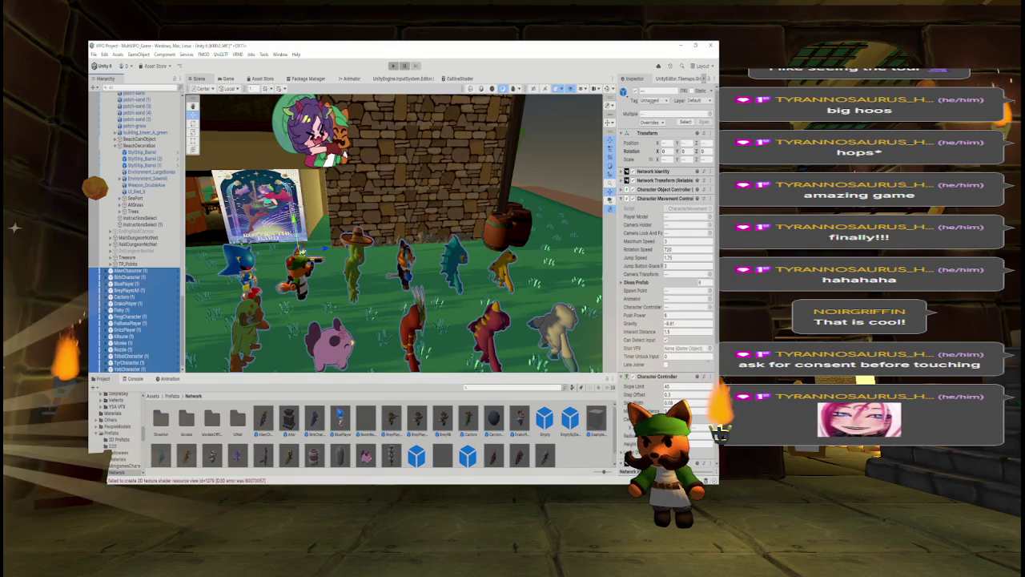
Delete the selected characters and open the MultiVPO_Menu scene found by searching 'multi'.
{"action": "key", "text": "Delete"}
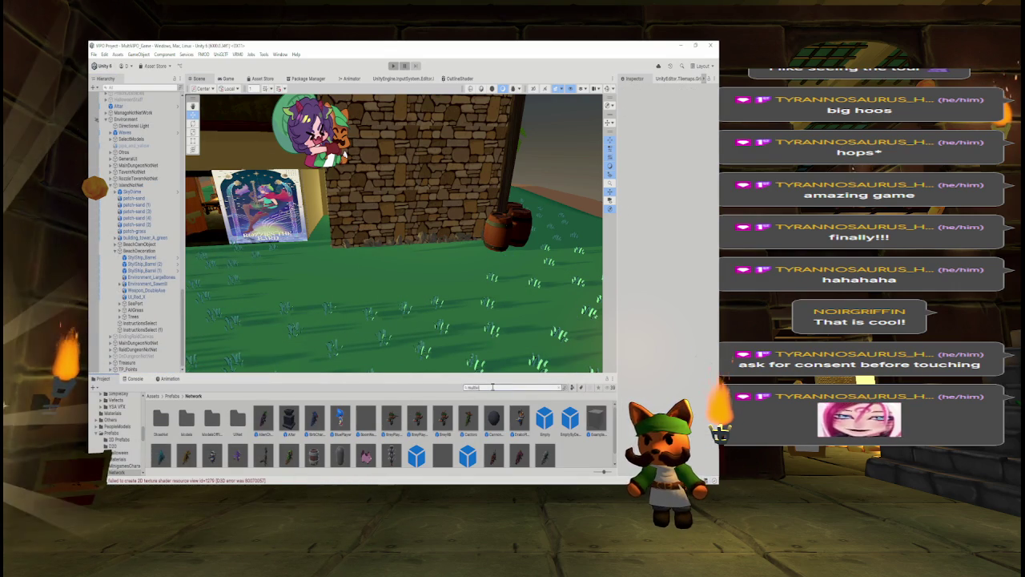
{"action": "type", "text": "multi"}
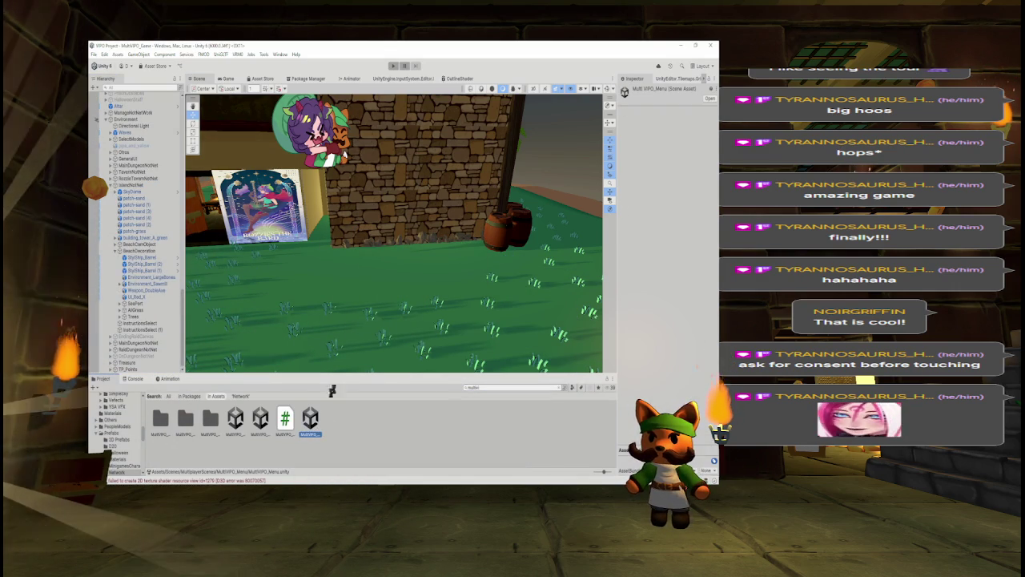
{"action": "double_click", "coordinate": [310, 418]}
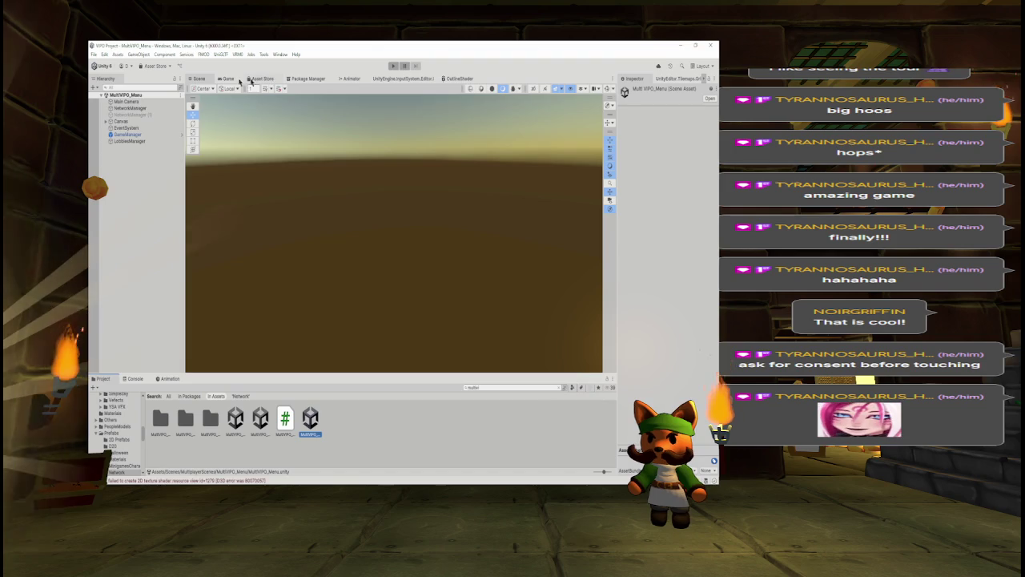
Run the menu scene and click the purple button twice until it reads 'I will sue you !'.
{"action": "left_click", "coordinate": [228, 79]}
{"action": "left_click", "coordinate": [393, 65]}
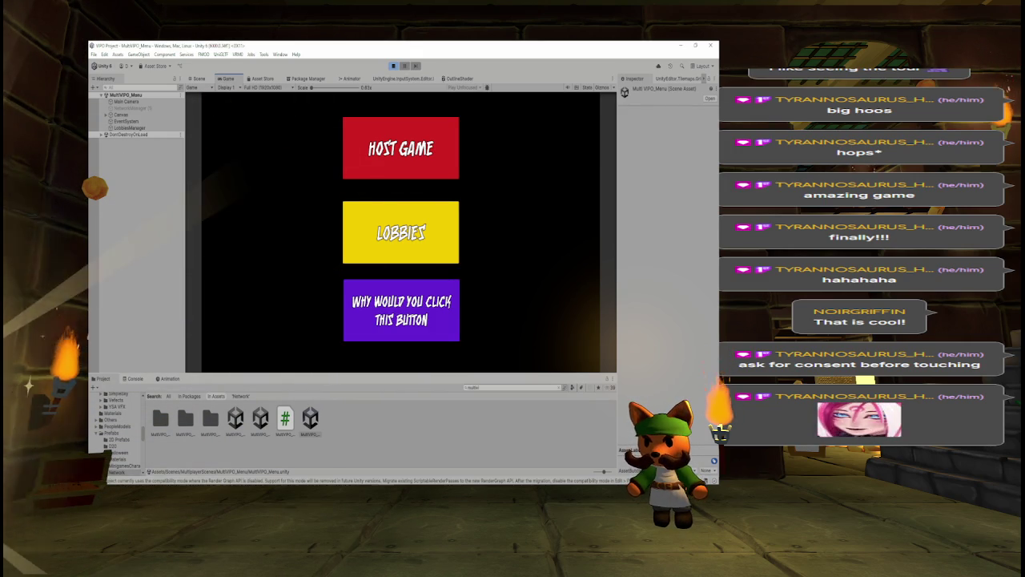
{"action": "left_click", "coordinate": [447, 303]}
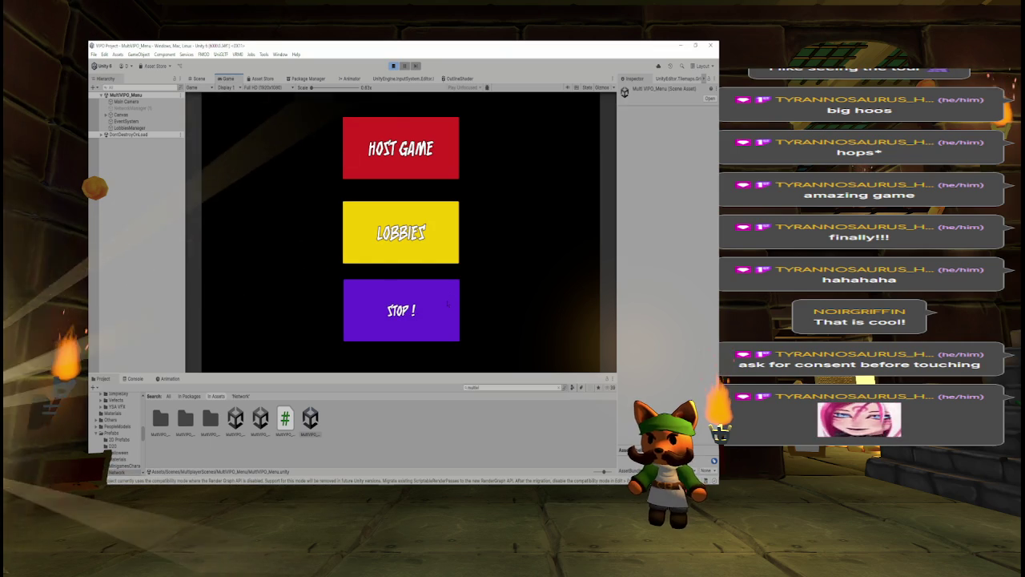
{"action": "left_click", "coordinate": [447, 303]}
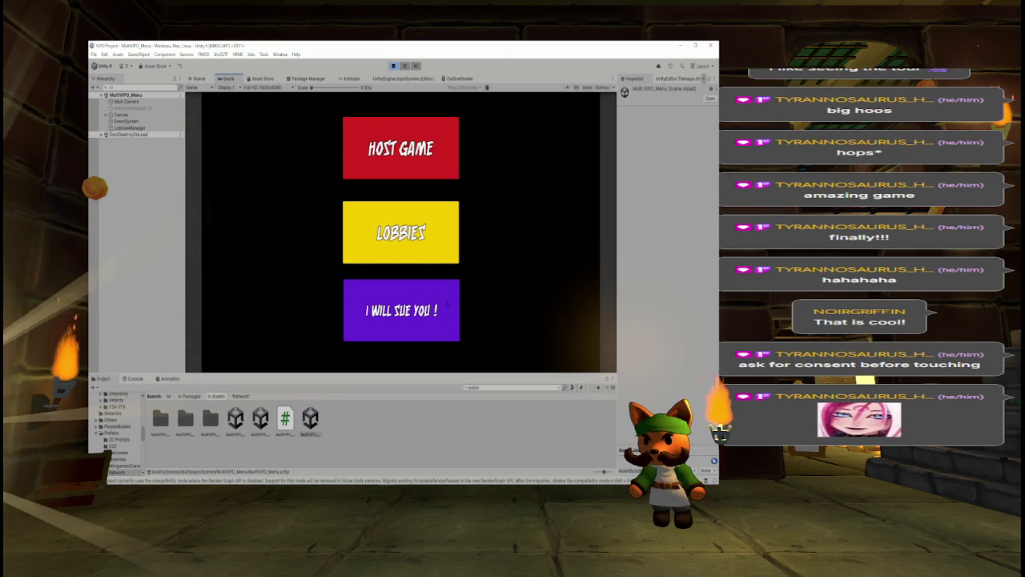
Click the purple button repeatedly through all its taunts until it kicks the player out of Play mode.
{"action": "left_click", "coordinate": [447, 303]}
{"action": "left_click", "coordinate": [447, 304]}
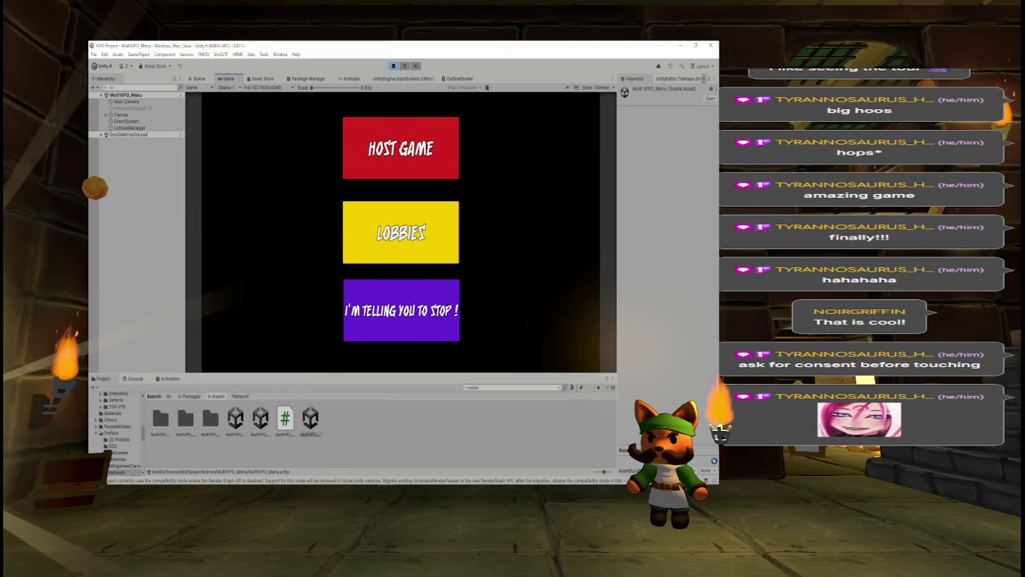
{"action": "left_click", "coordinate": [447, 303]}
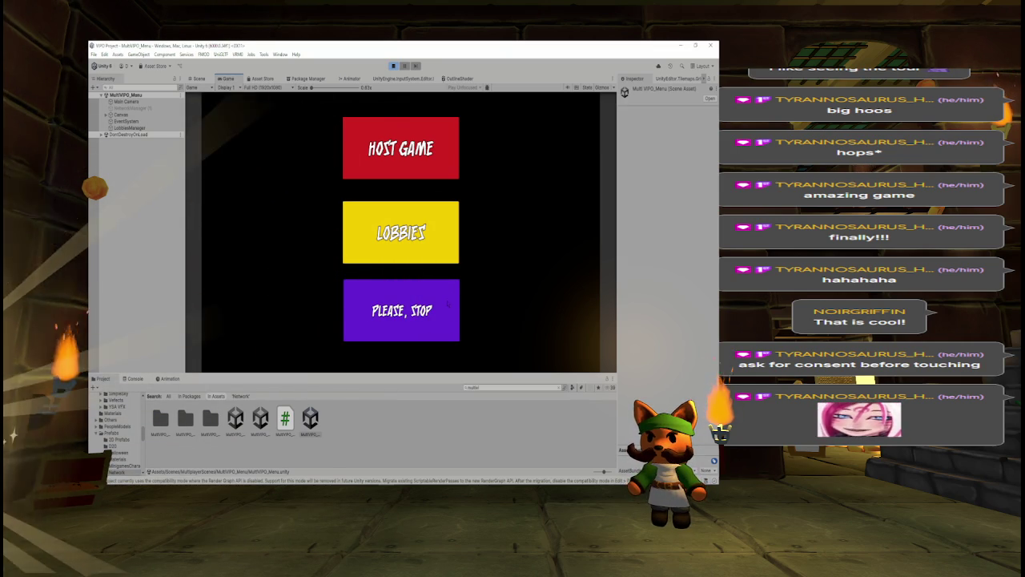
{"action": "left_click", "coordinate": [447, 303]}
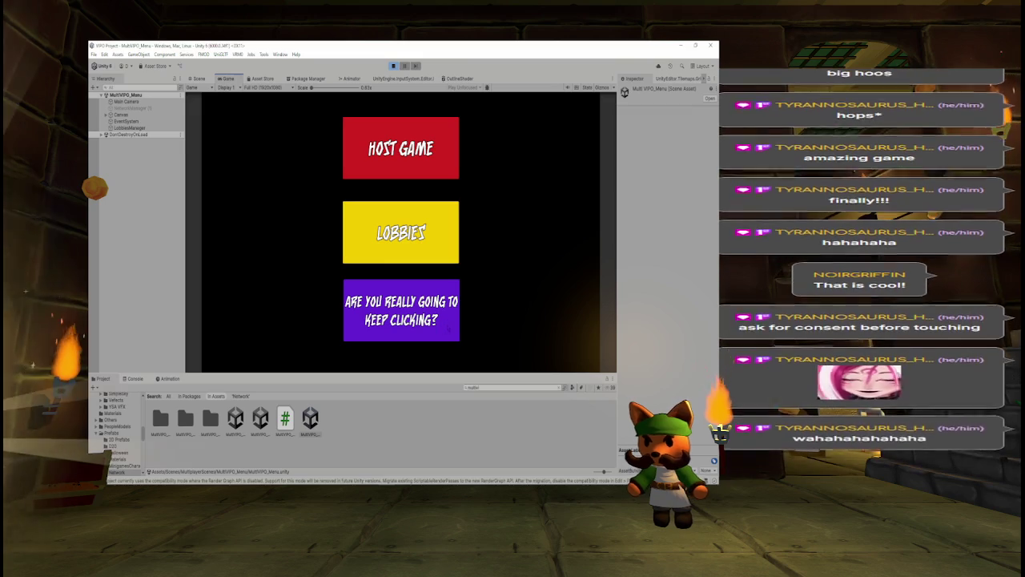
{"action": "left_click", "coordinate": [419, 335]}
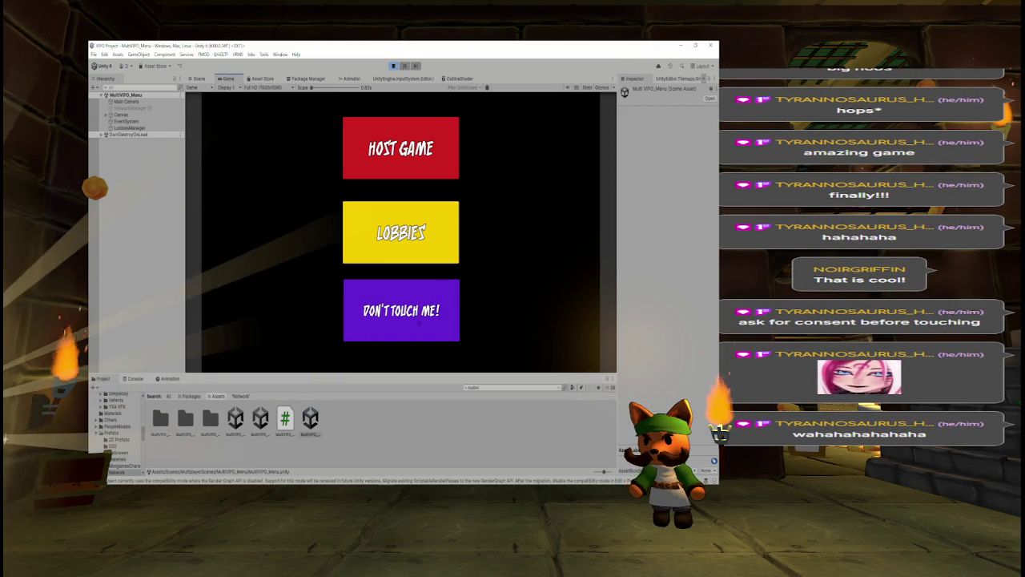
{"action": "left_click", "coordinate": [418, 335]}
{"action": "left_click", "coordinate": [418, 335]}
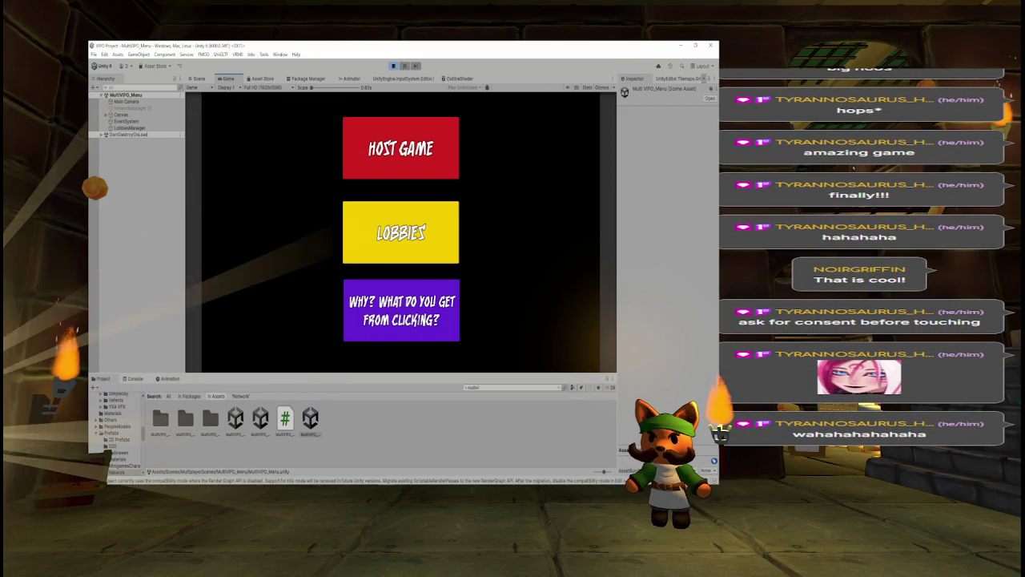
{"action": "left_click", "coordinate": [439, 319]}
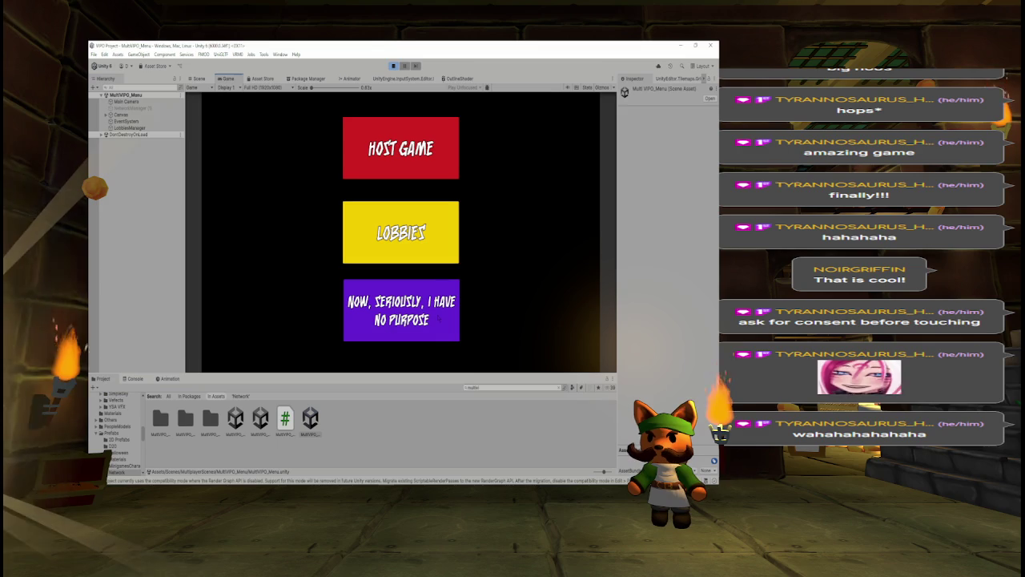
{"action": "left_click", "coordinate": [438, 319]}
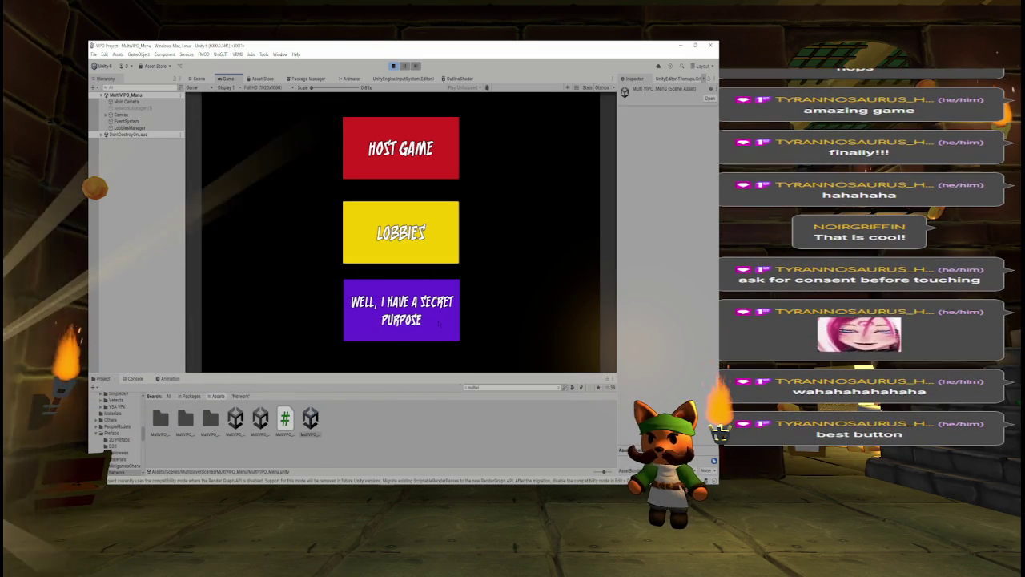
{"action": "left_click", "coordinate": [438, 320]}
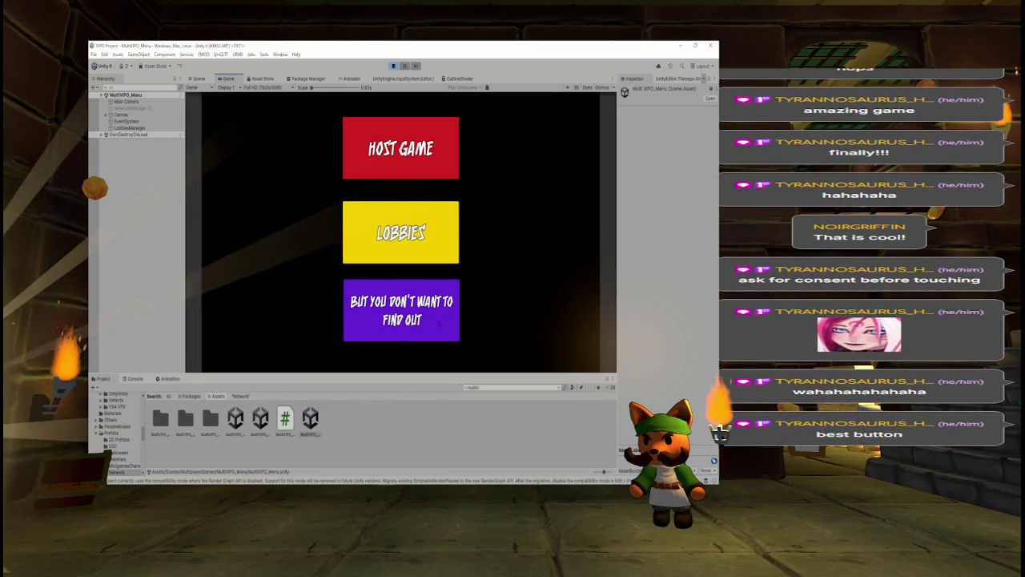
{"action": "left_click", "coordinate": [438, 321]}
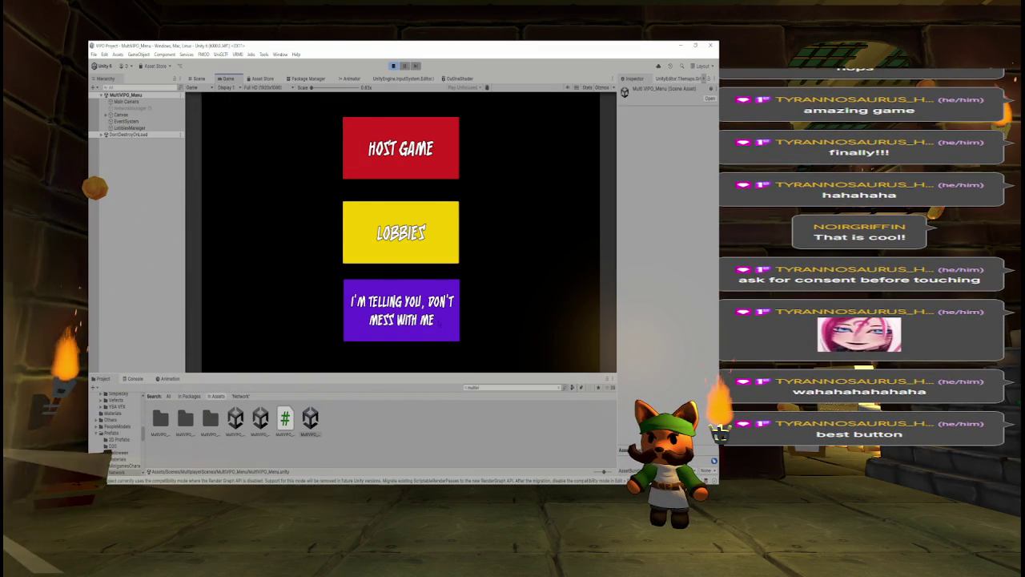
{"action": "left_click", "coordinate": [431, 320]}
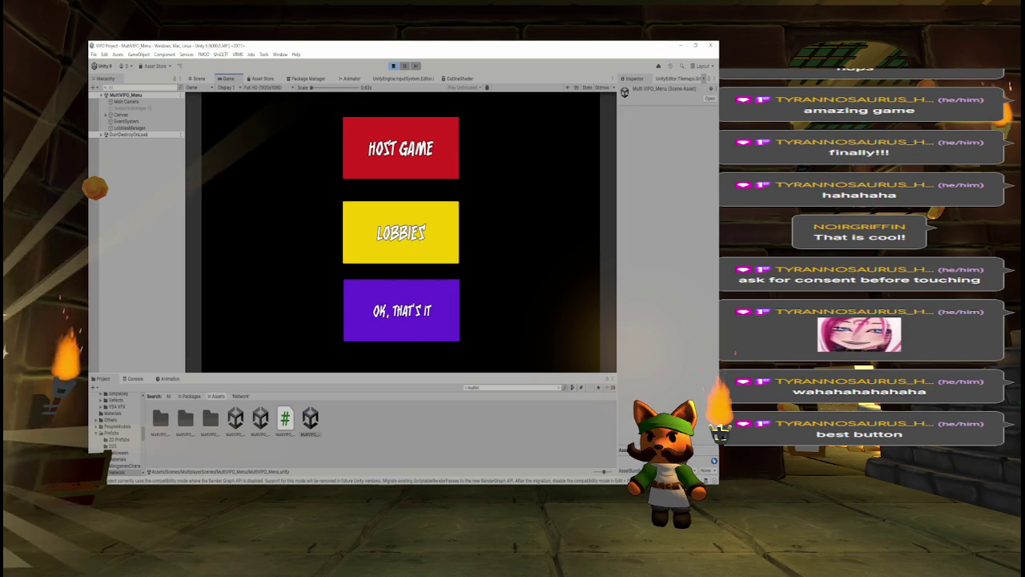
{"action": "left_click", "coordinate": [437, 315]}
{"action": "left_click", "coordinate": [431, 319]}
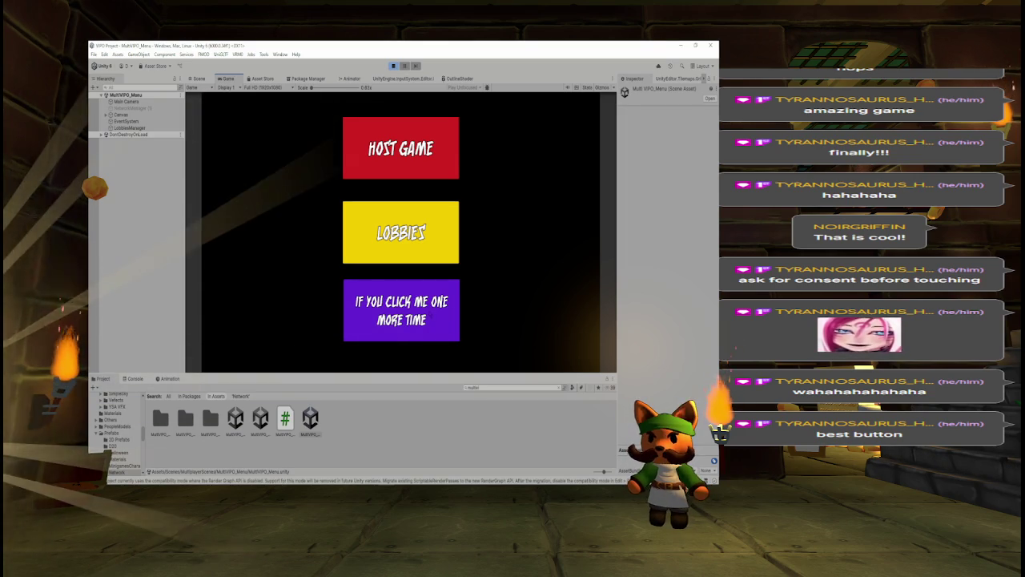
{"action": "left_click", "coordinate": [431, 319]}
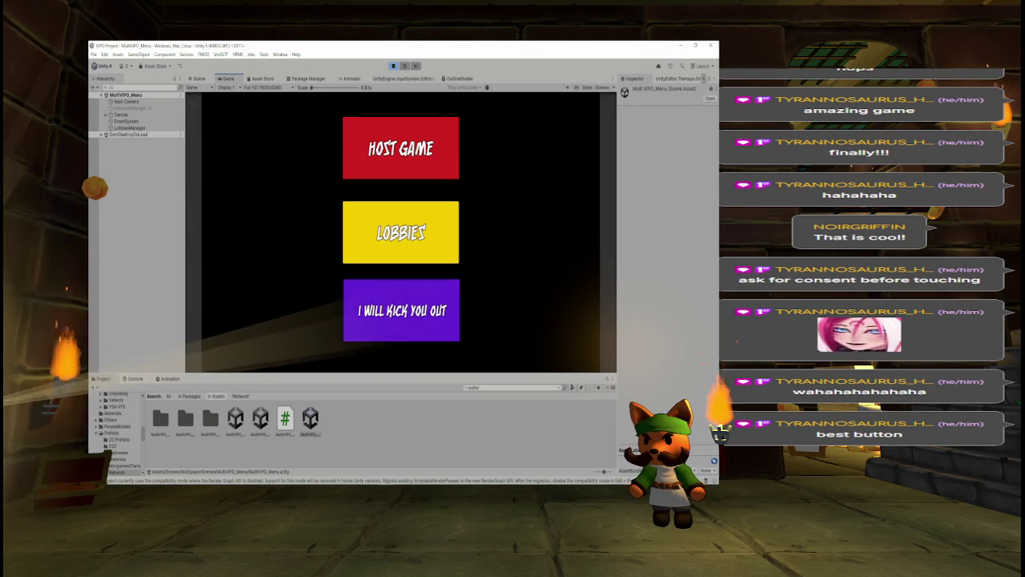
{"action": "left_click", "coordinate": [431, 319]}
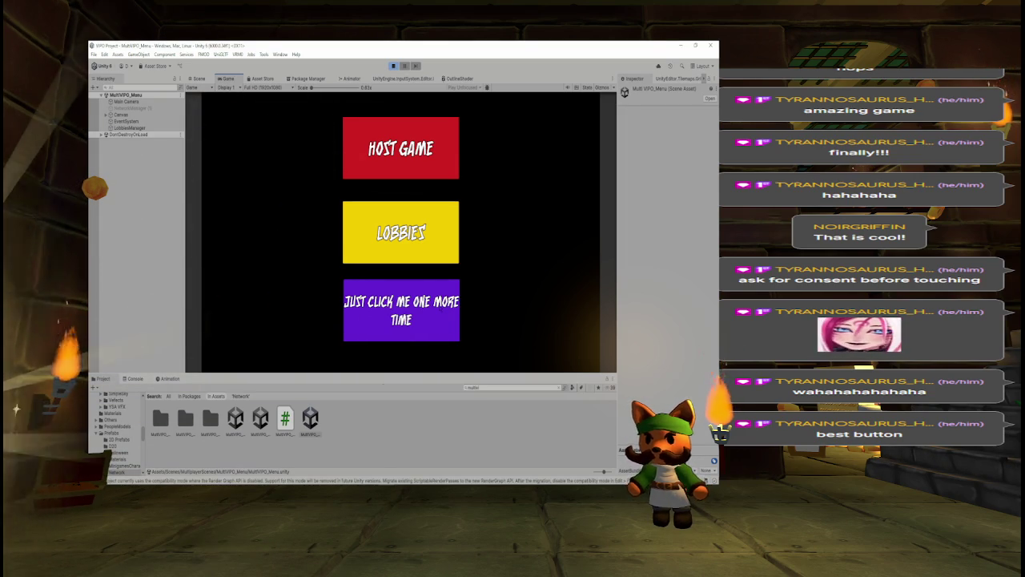
{"action": "left_click", "coordinate": [433, 312]}
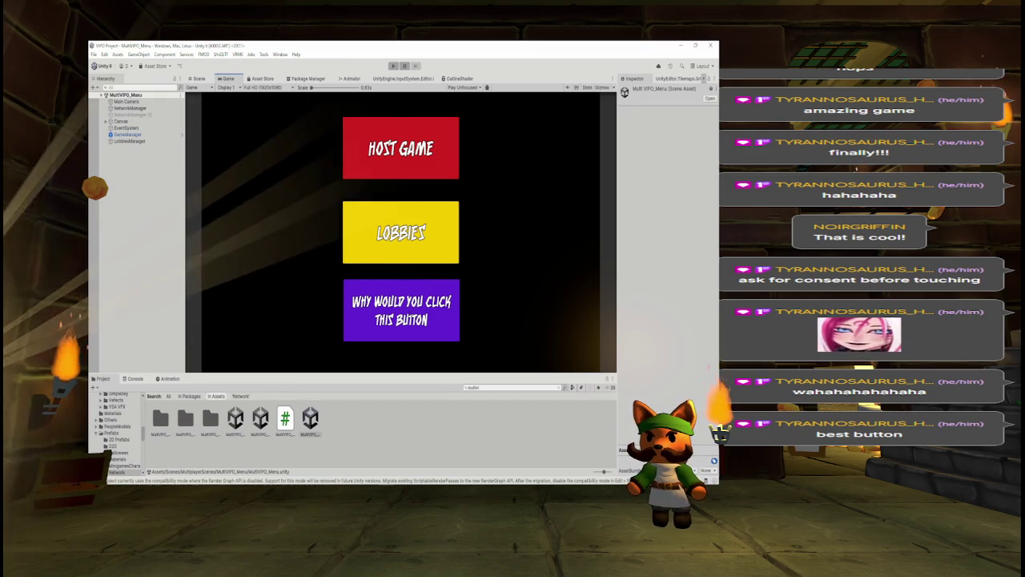
Enter Play mode, start the match from the lobby, swing the camera around the character, then stop.
{"action": "key", "text": "ctrl+p"}
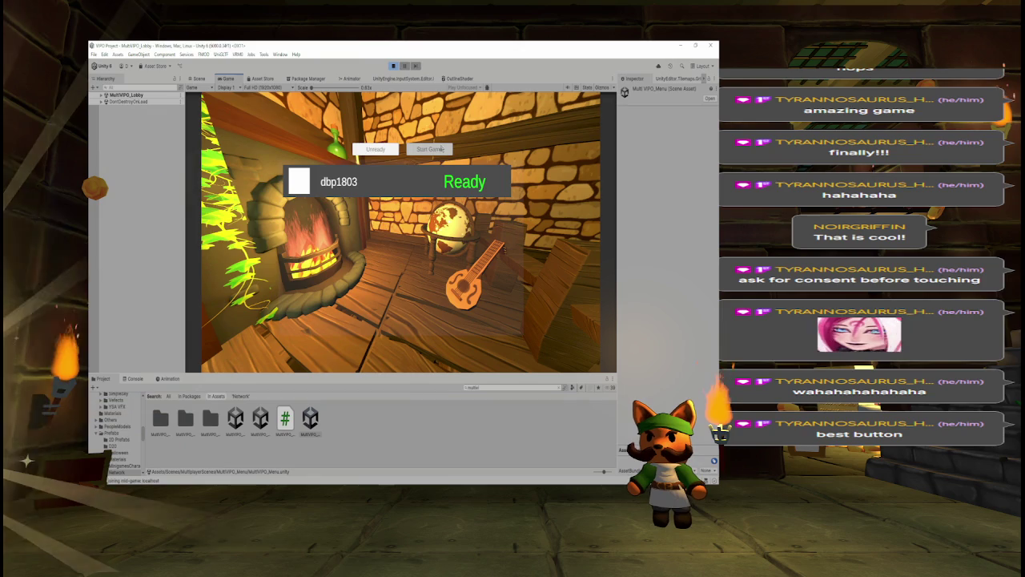
{"action": "left_click", "coordinate": [441, 149]}
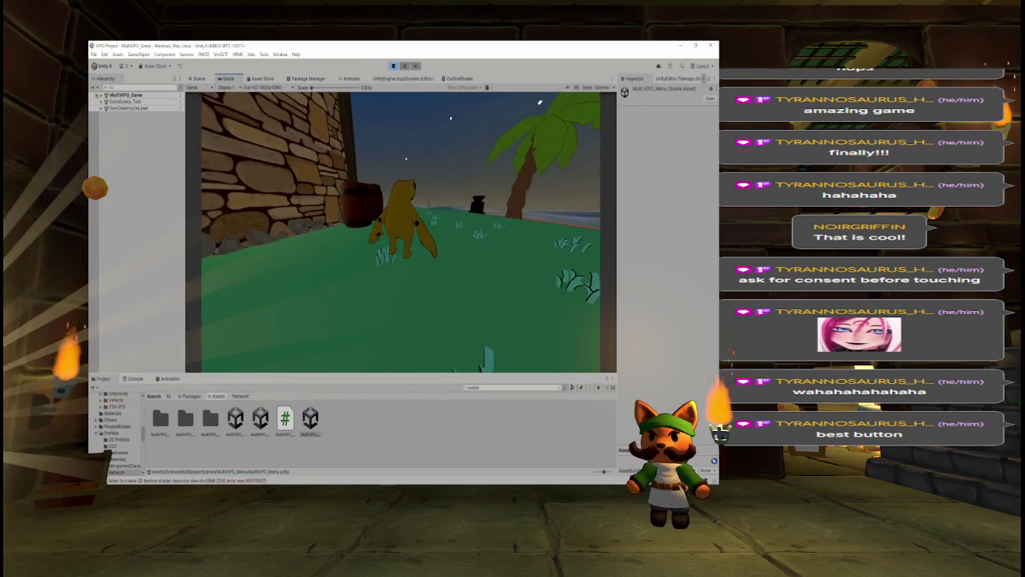
{"action": "left_click_drag", "start_coordinate": [526, 136], "coordinate": [302, 106]}
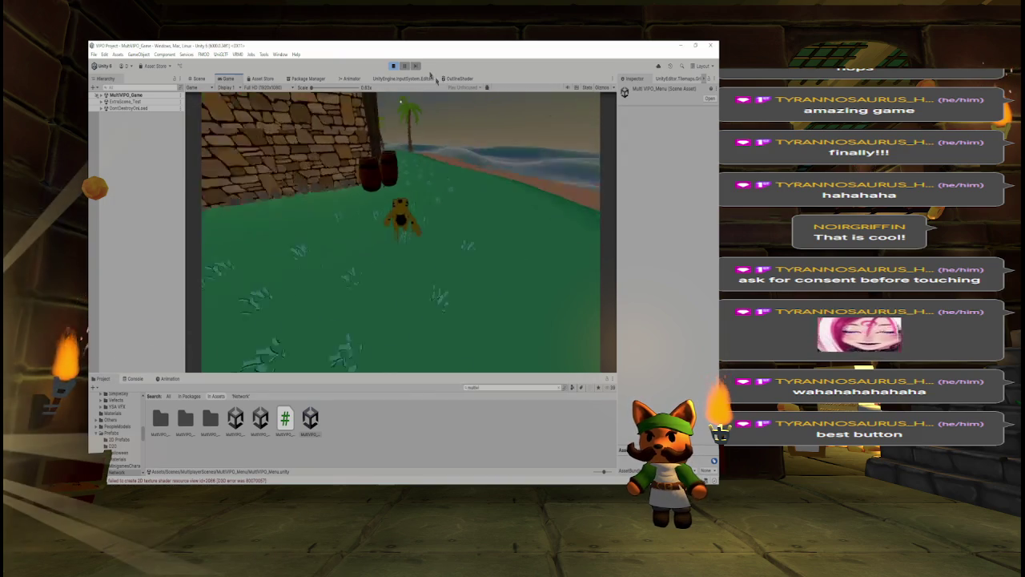
{"action": "left_click", "coordinate": [392, 66]}
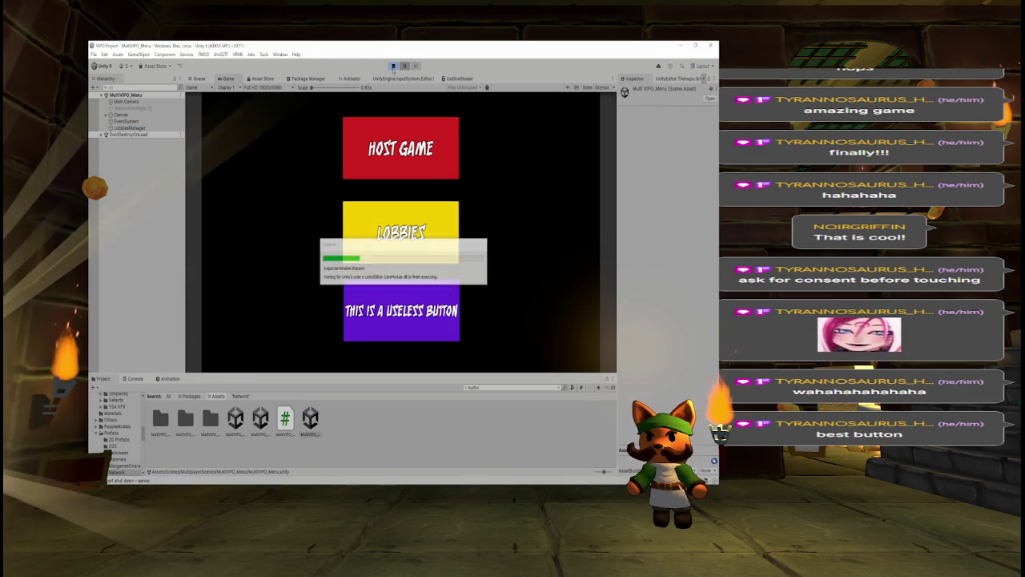
Host a game, mark the player Ready, and start the match to load MultiVPO_Game.
{"action": "left_click", "coordinate": [388, 159]}
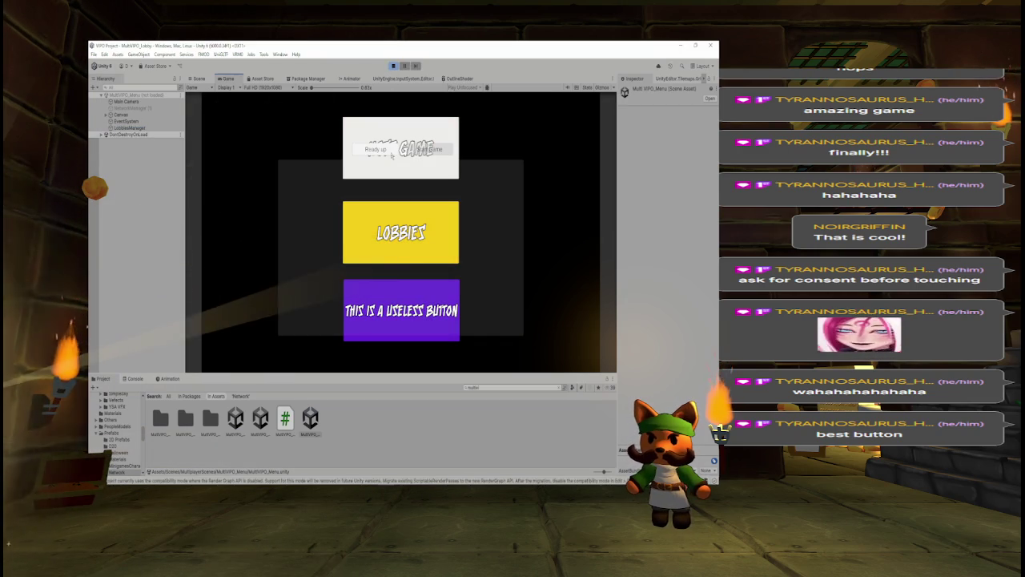
{"action": "left_click", "coordinate": [389, 150]}
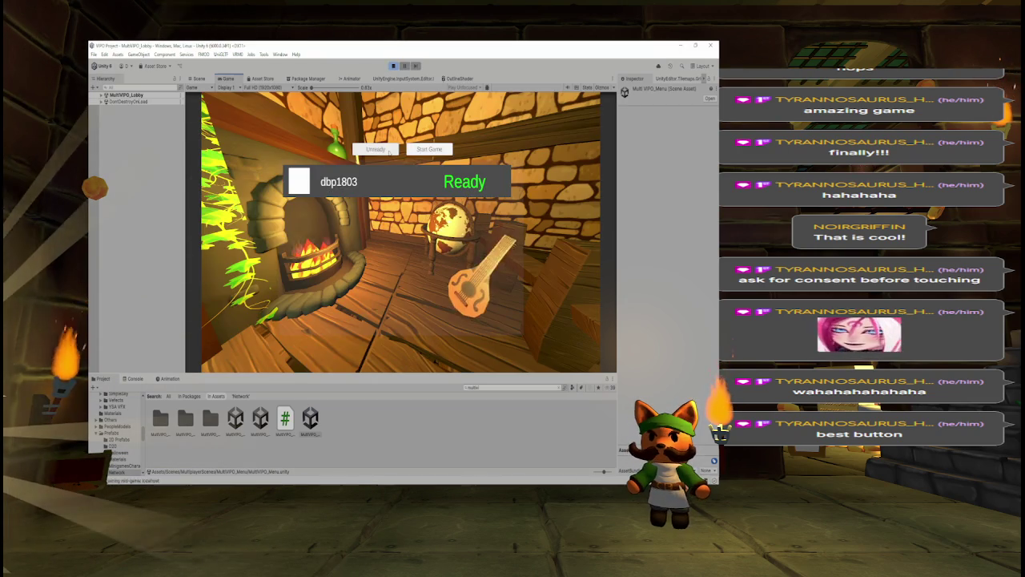
{"action": "left_click", "coordinate": [423, 151]}
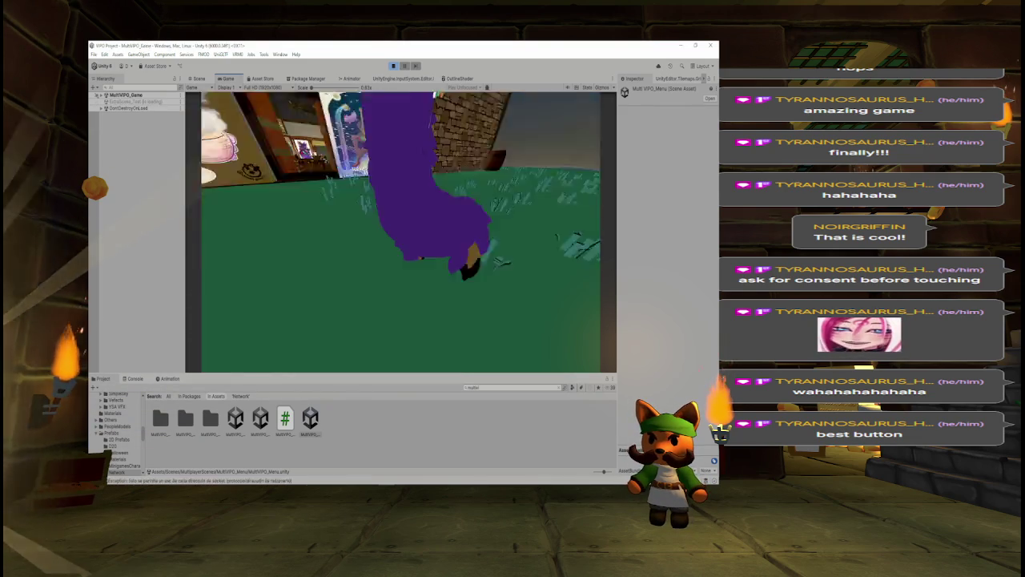
Walk the character around the lawn toward the building, barrel and palm tree, and back.
{"action": "left_click", "coordinate": [422, 102]}
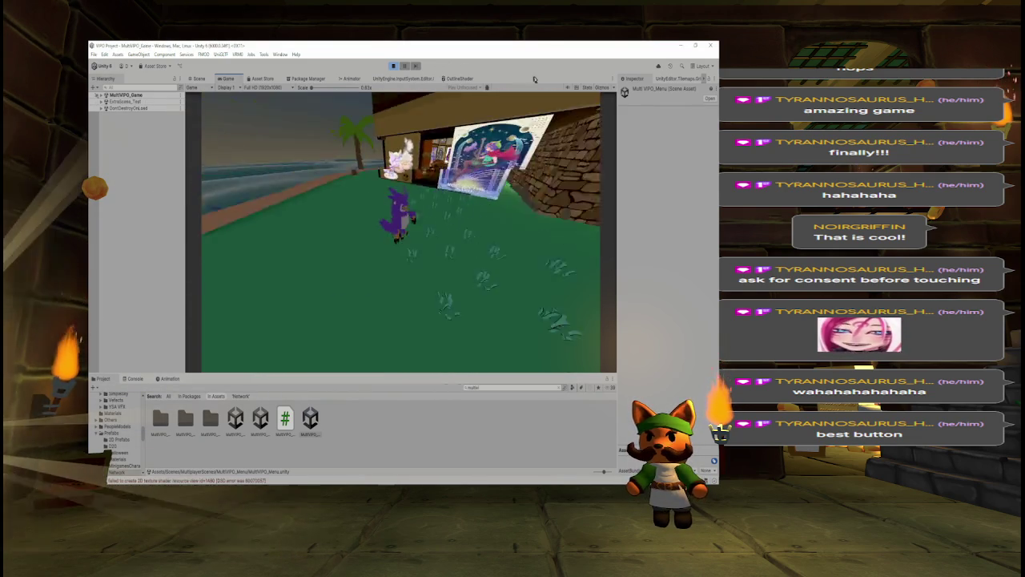
{"action": "key", "text": "w"}
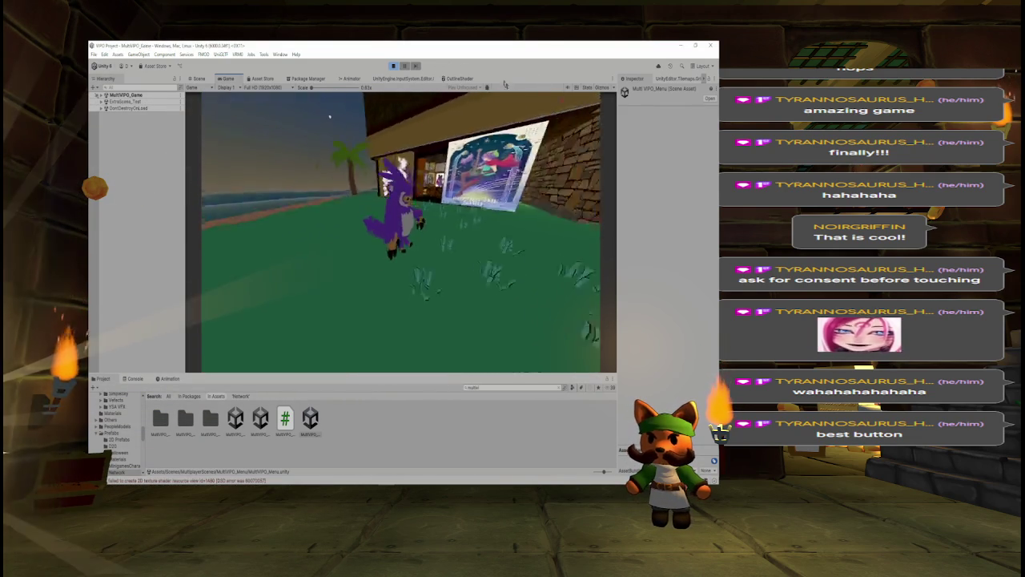
{"action": "key", "text": "a"}
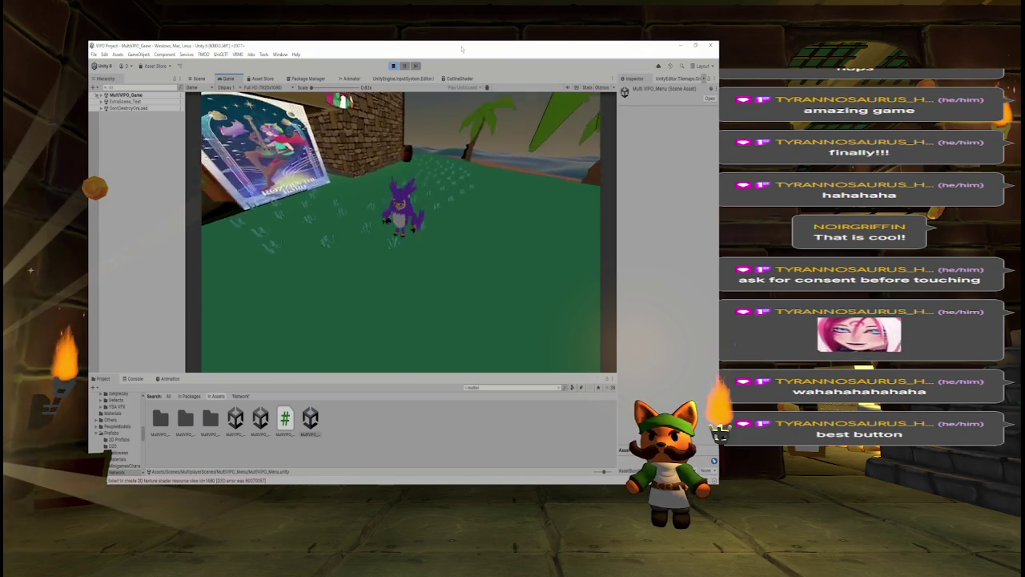
{"action": "key", "text": "d"}
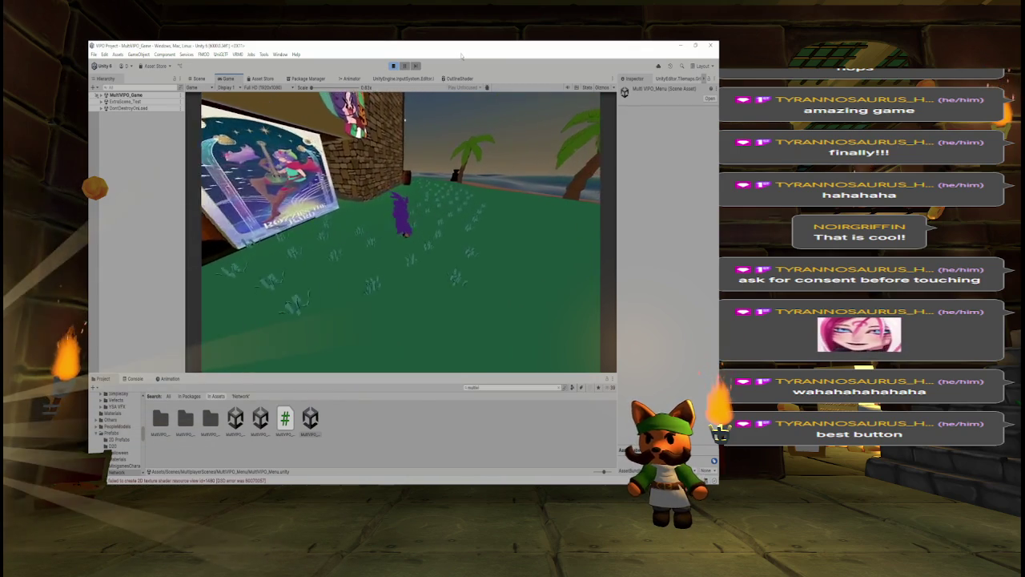
{"action": "key", "text": "d"}
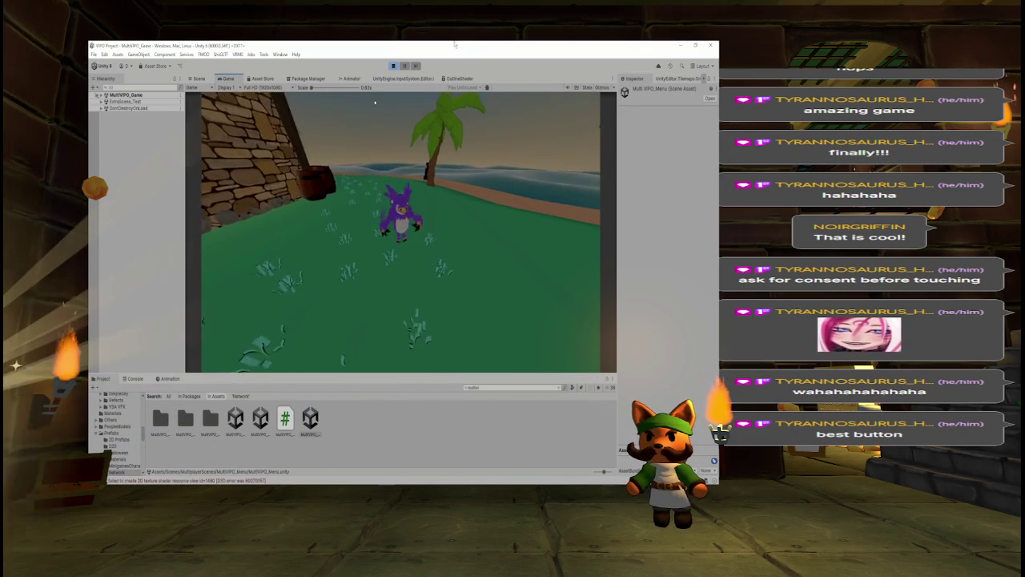
{"action": "key", "text": "w"}
{"action": "key", "text": "s"}
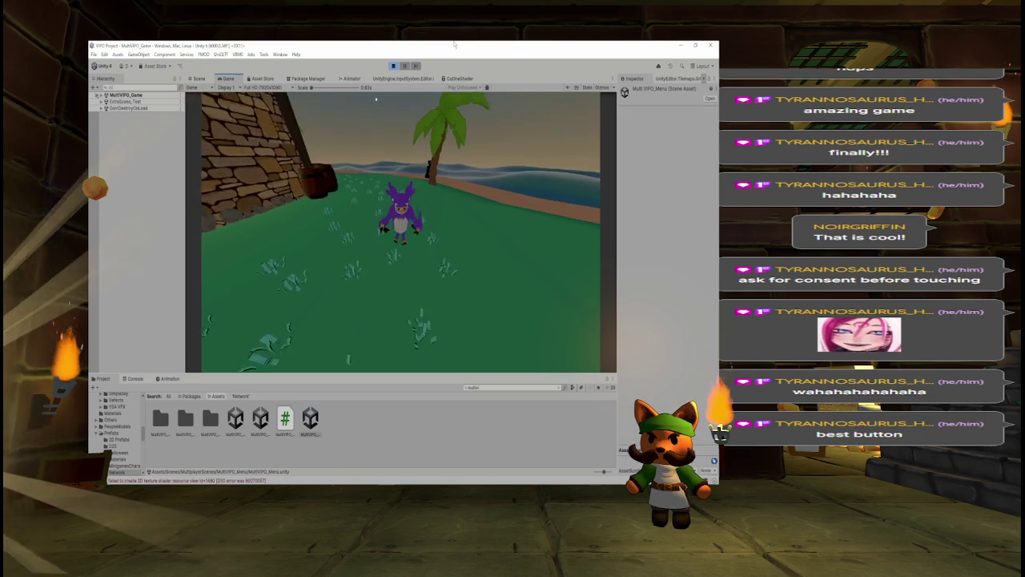
{"action": "key", "text": "s"}
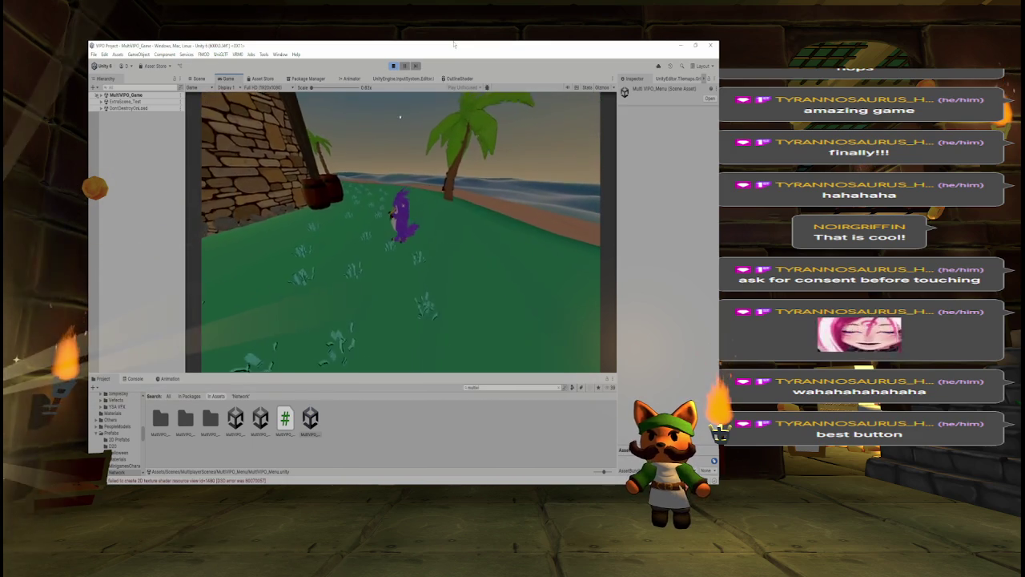
{"action": "key", "text": "s"}
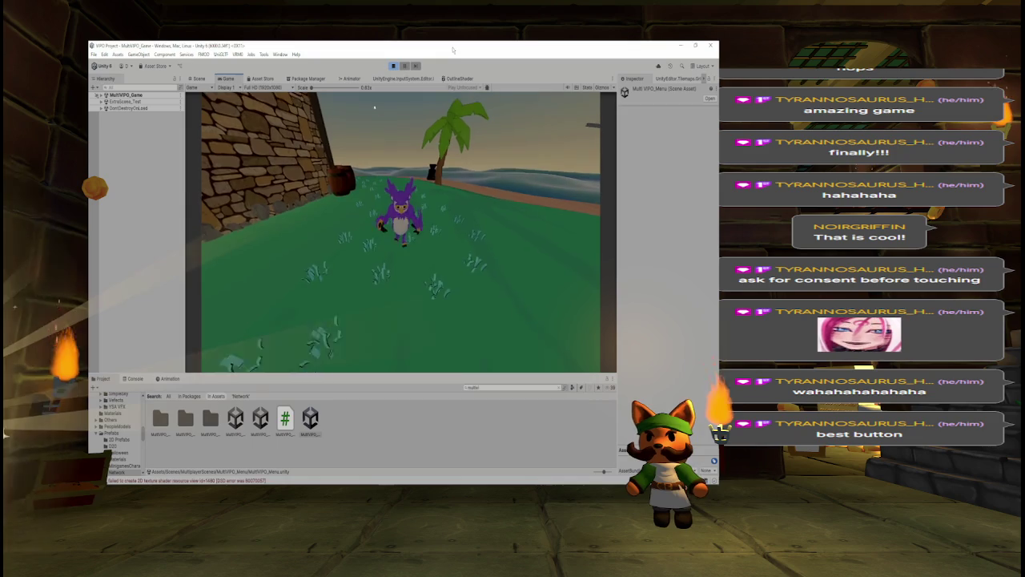
{"action": "key", "text": "w"}
{"action": "key", "text": "s"}
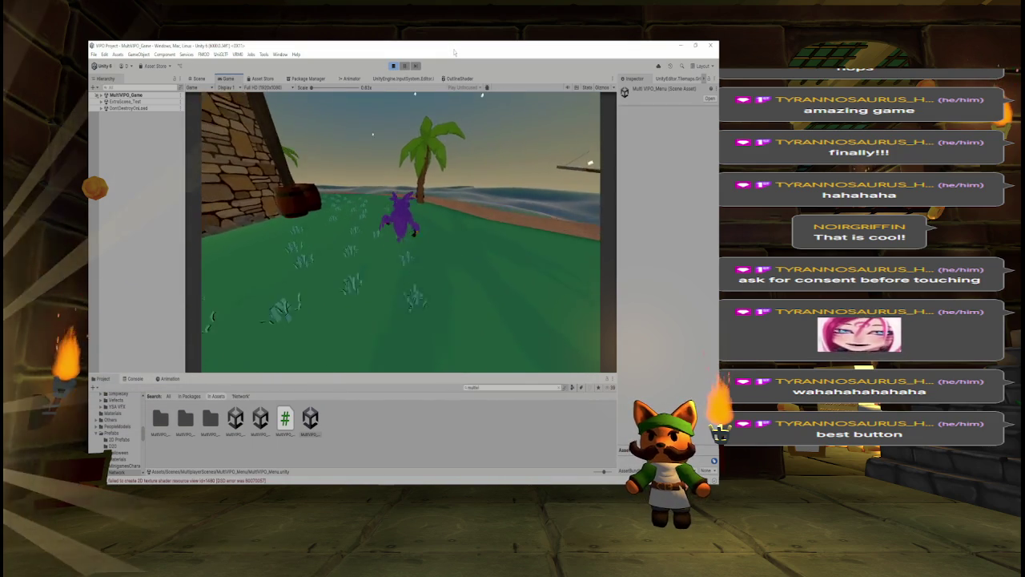
{"action": "key", "text": "s"}
{"action": "key", "text": "w"}
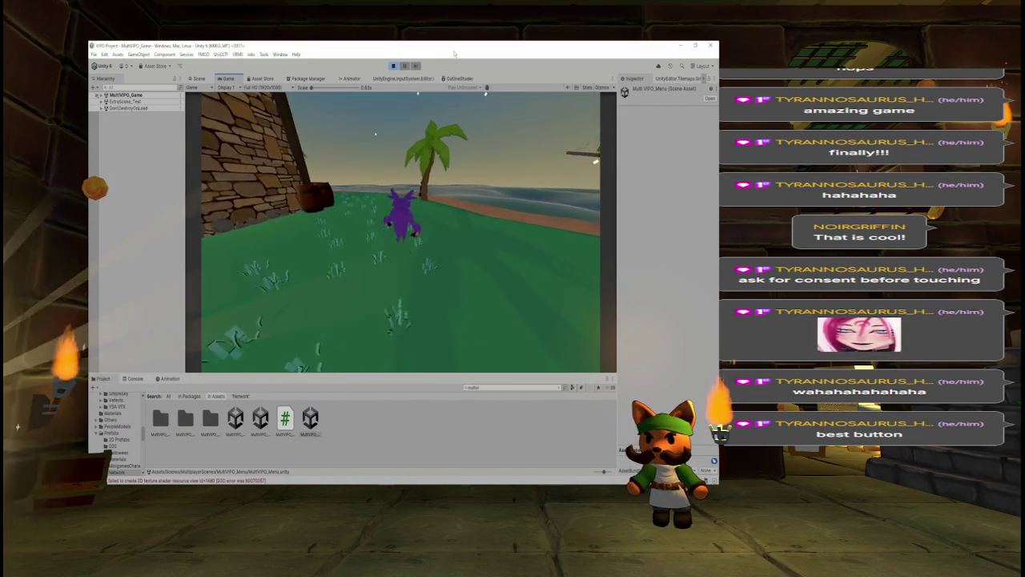
{"action": "key", "text": "s"}
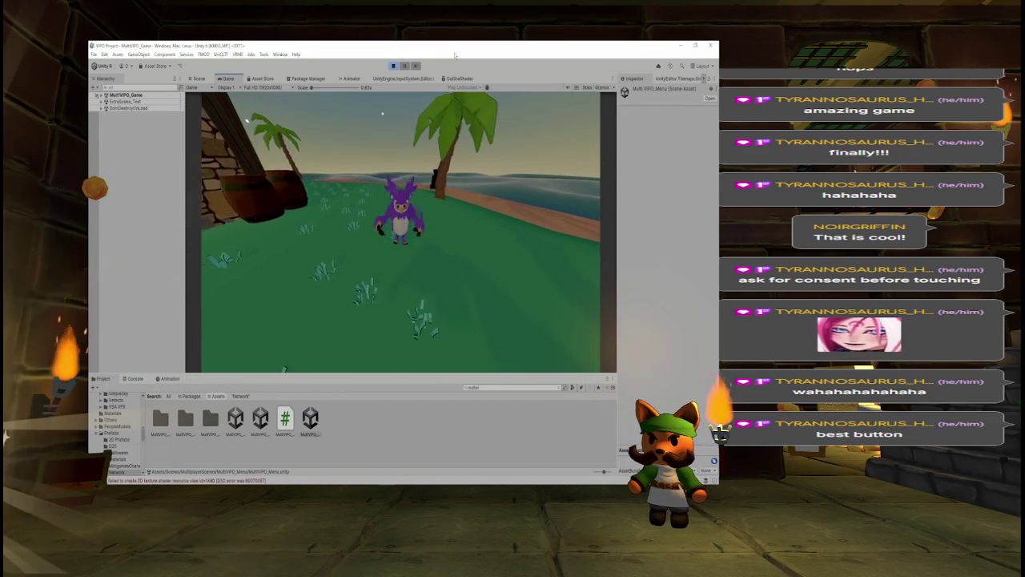
Move the character along the brick wall, run toward the ship and back, and jump twice.
{"action": "key", "text": "d"}
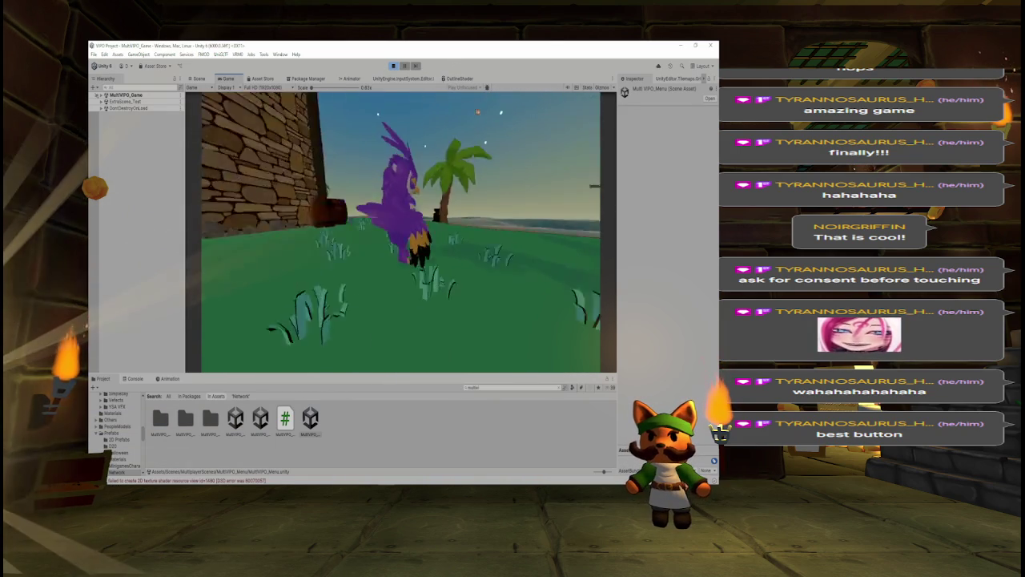
{"action": "key", "text": "s"}
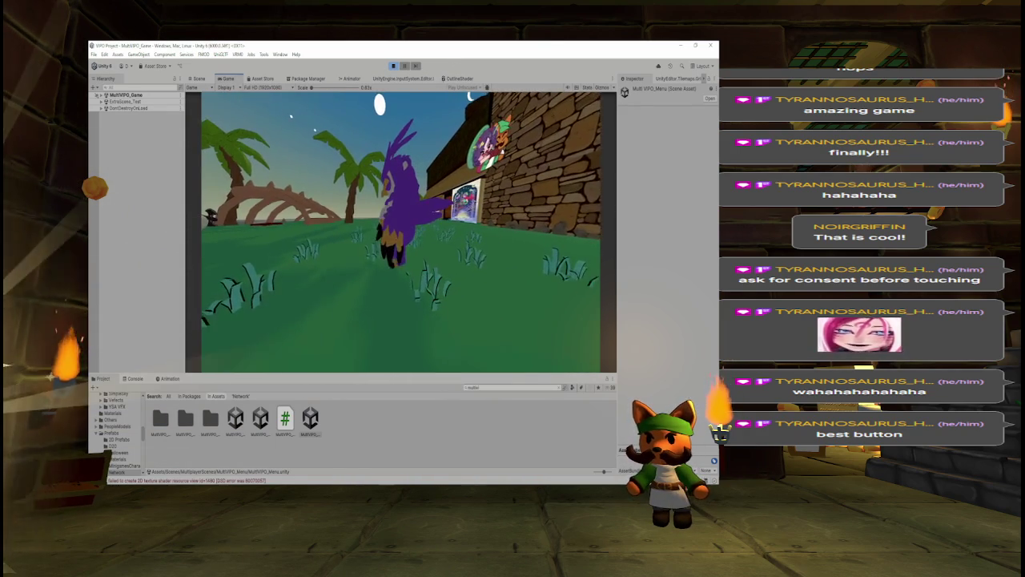
{"action": "key", "text": "a"}
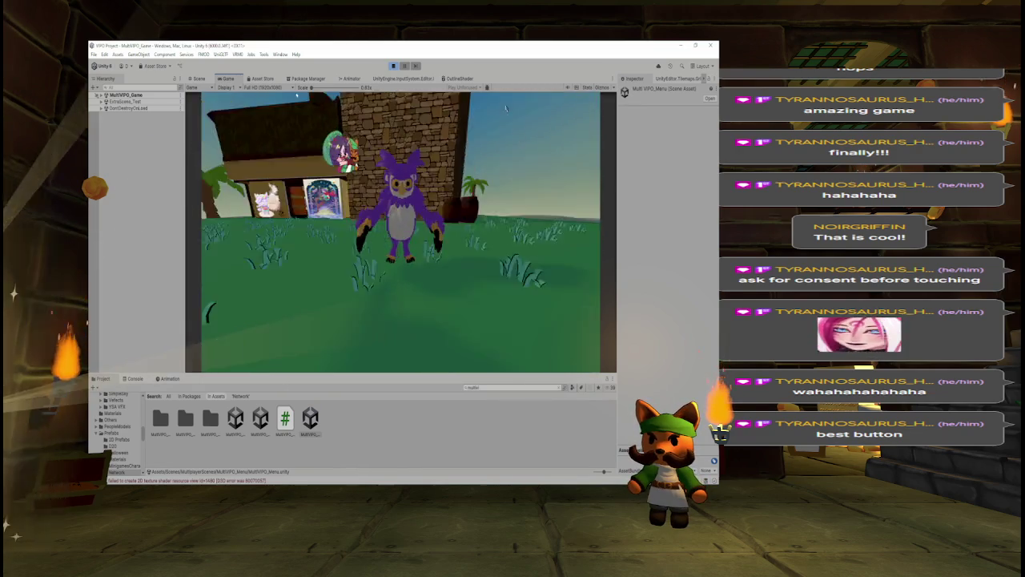
{"action": "key", "text": "w"}
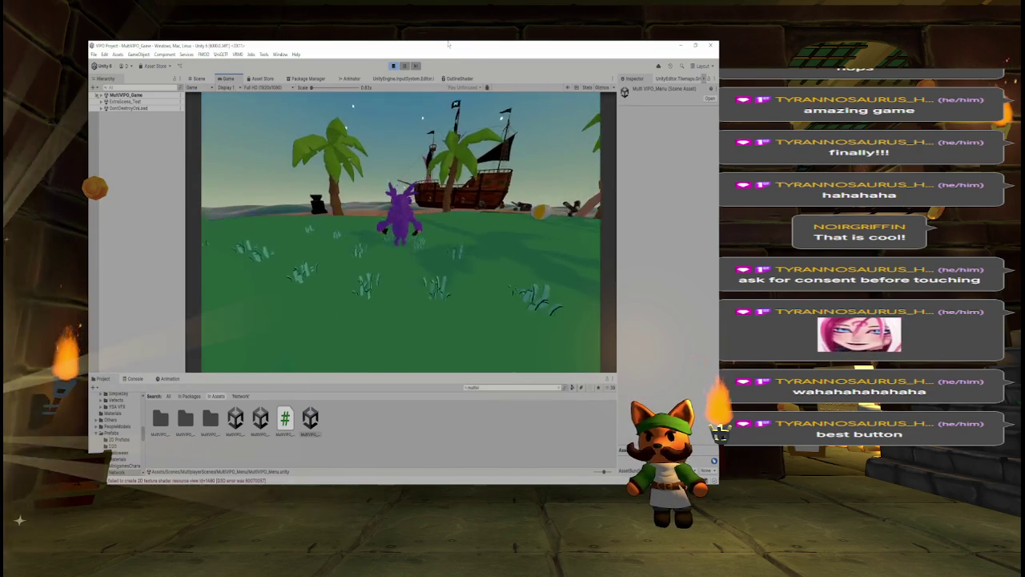
{"action": "key", "text": "s"}
{"action": "key", "text": "s"}
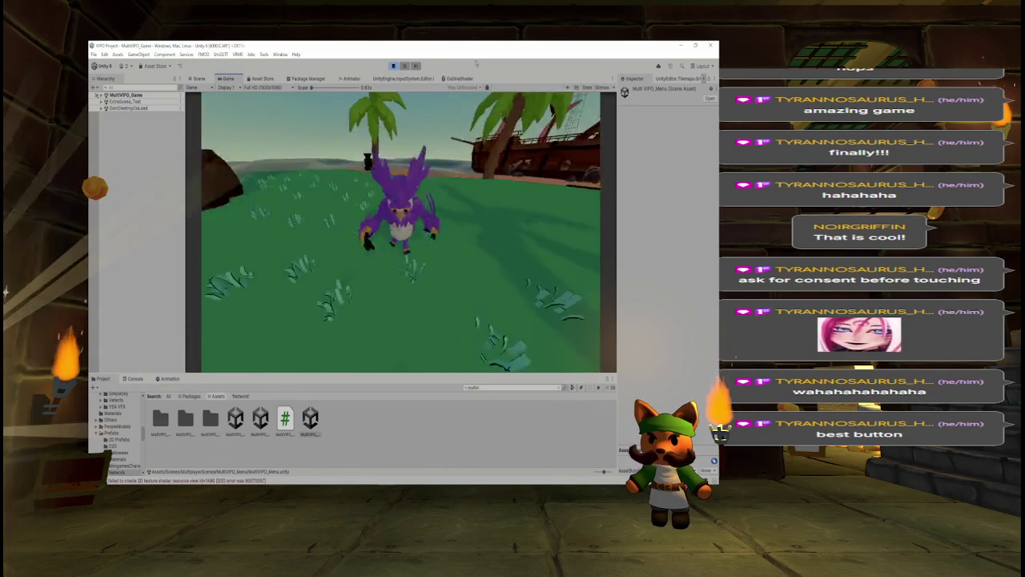
{"action": "key", "text": "s"}
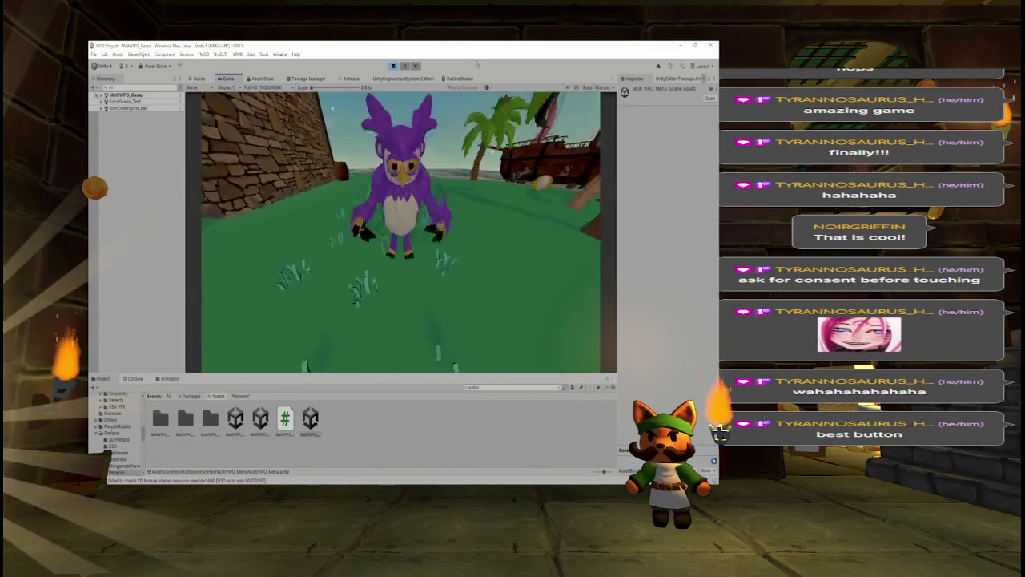
{"action": "key", "text": "s"}
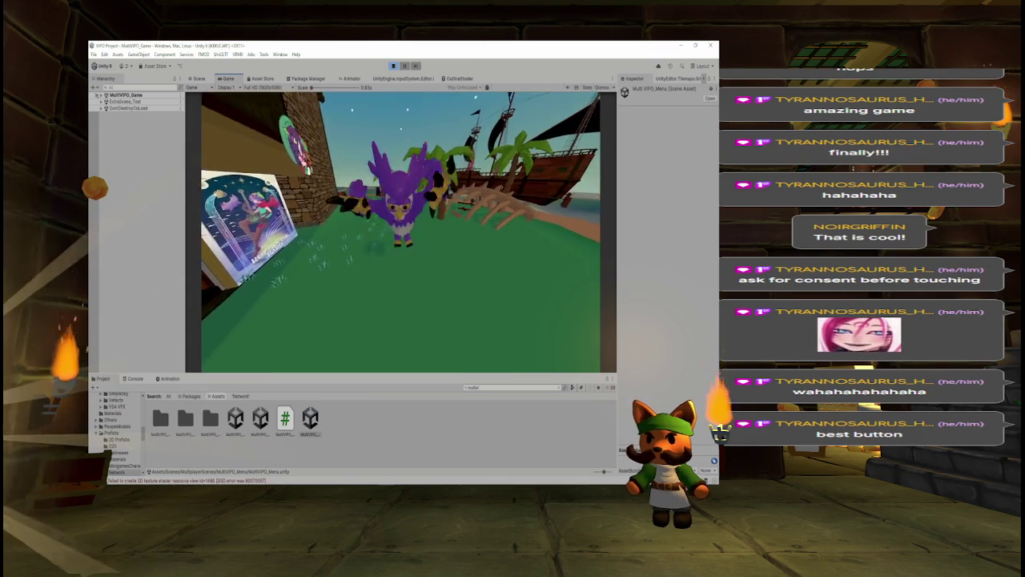
{"action": "key", "text": "s"}
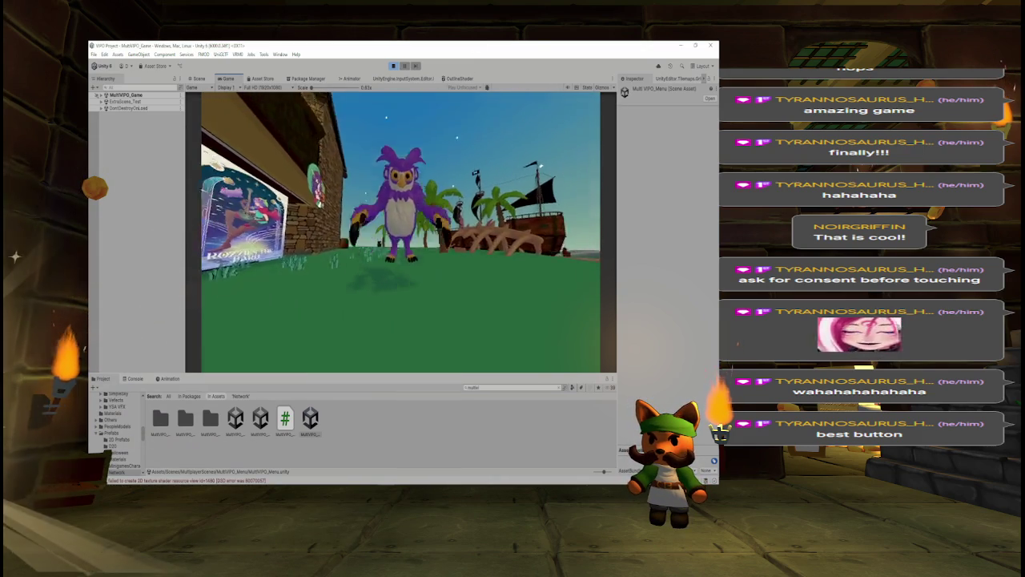
{"action": "key", "text": "space"}
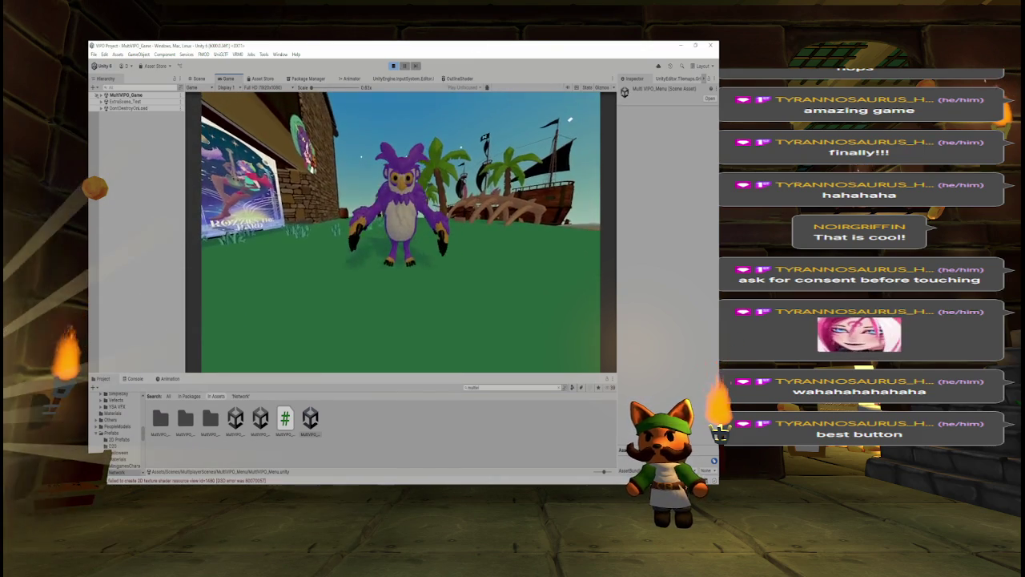
{"action": "key", "text": "space"}
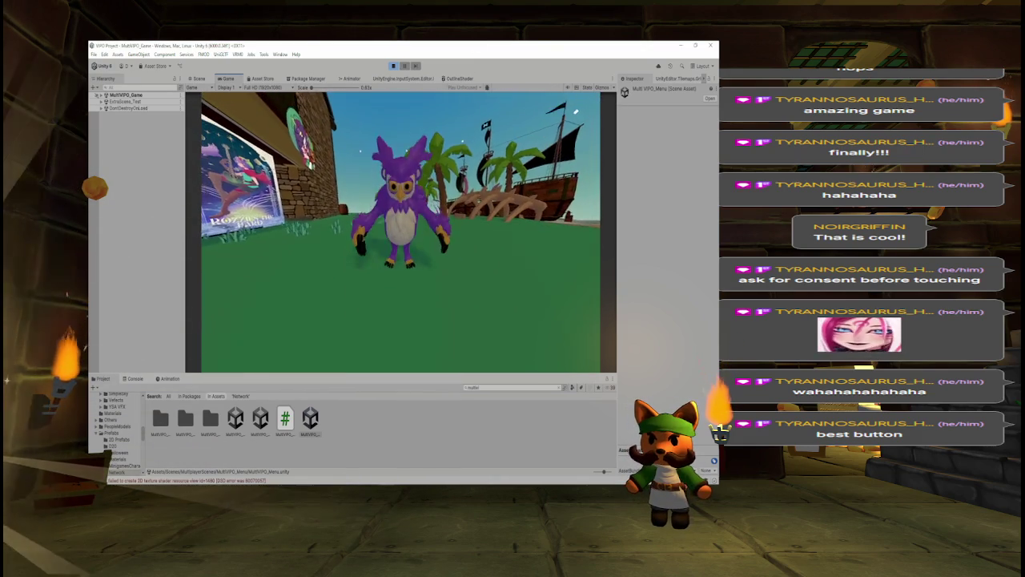
{"action": "key", "text": "w"}
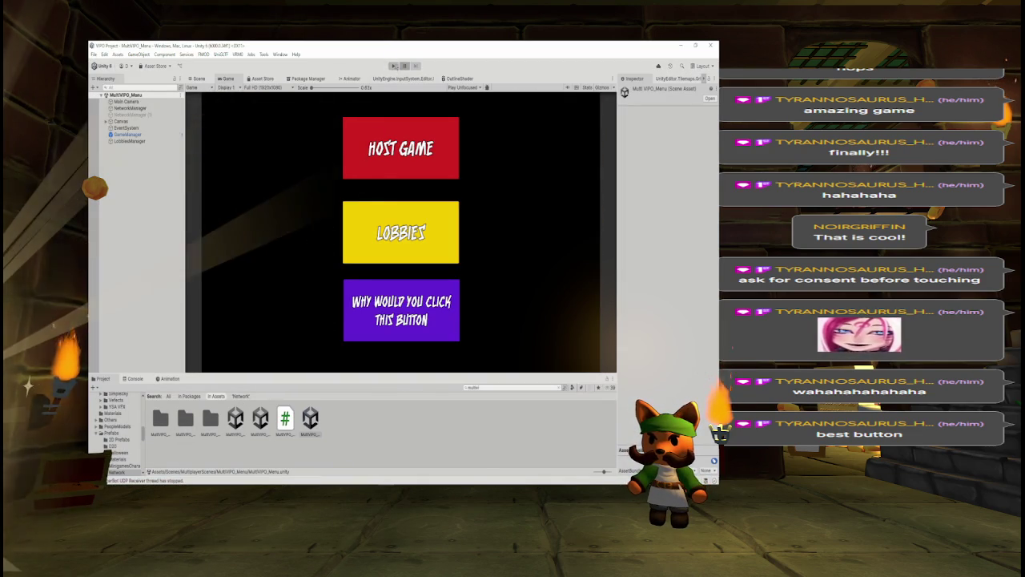
Rerun the game, host and ready up in the lobby, then search 'kits' in the Project panel.
{"action": "key", "text": "ctrl+p"}
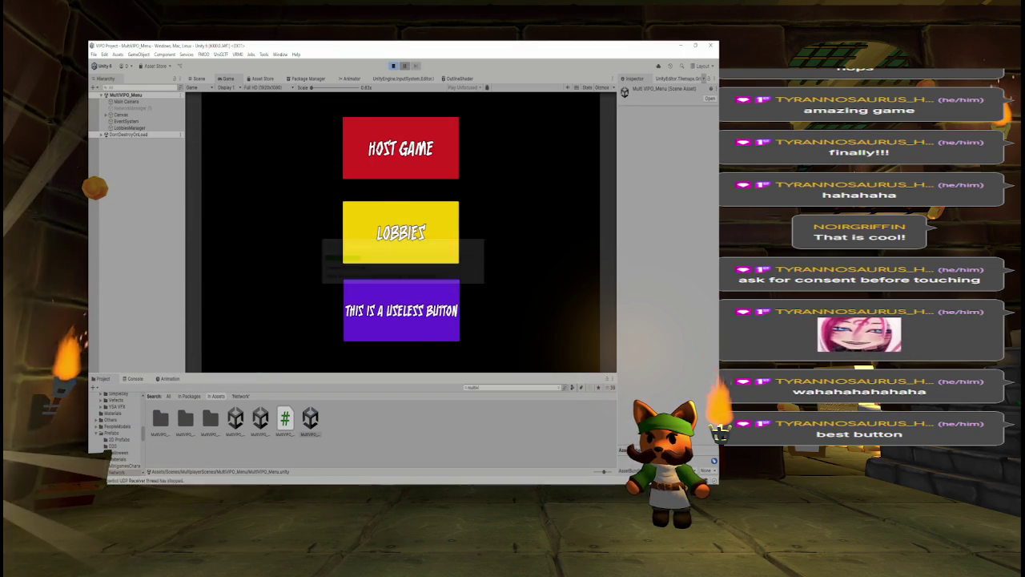
{"action": "left_click", "coordinate": [356, 172]}
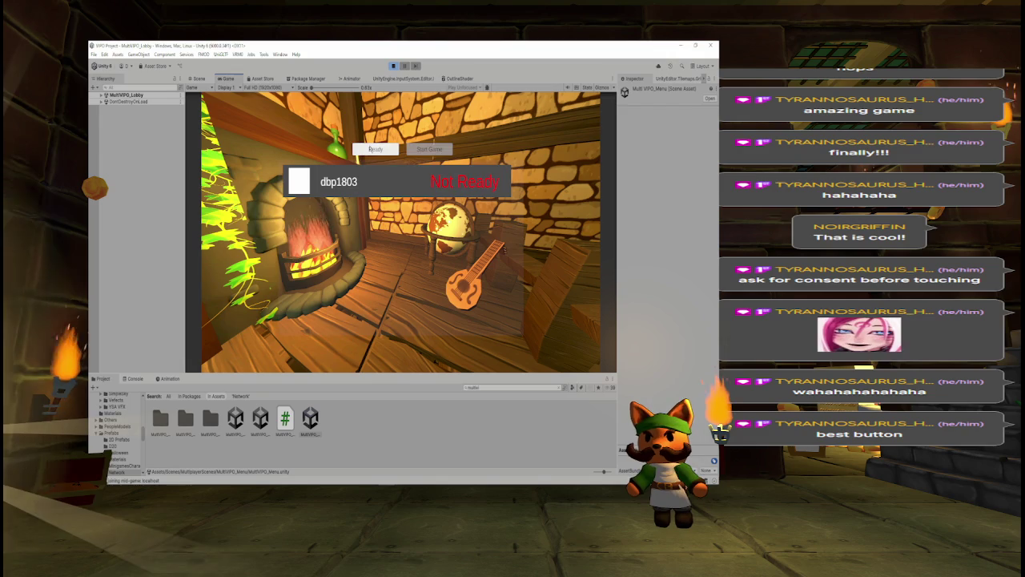
{"action": "left_click", "coordinate": [376, 150]}
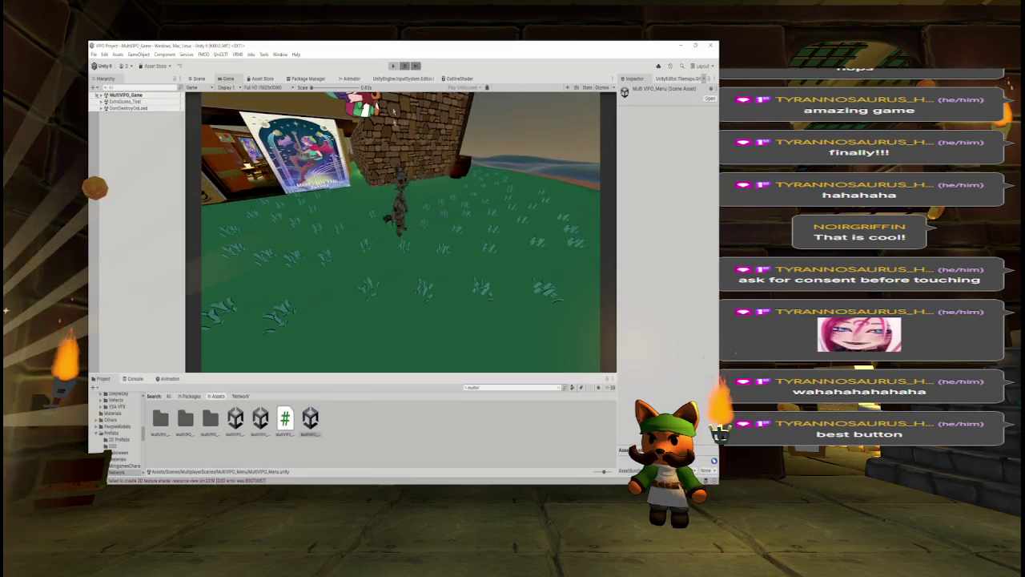
{"action": "type", "text": "kits"}
{"action": "key", "text": "Down"}
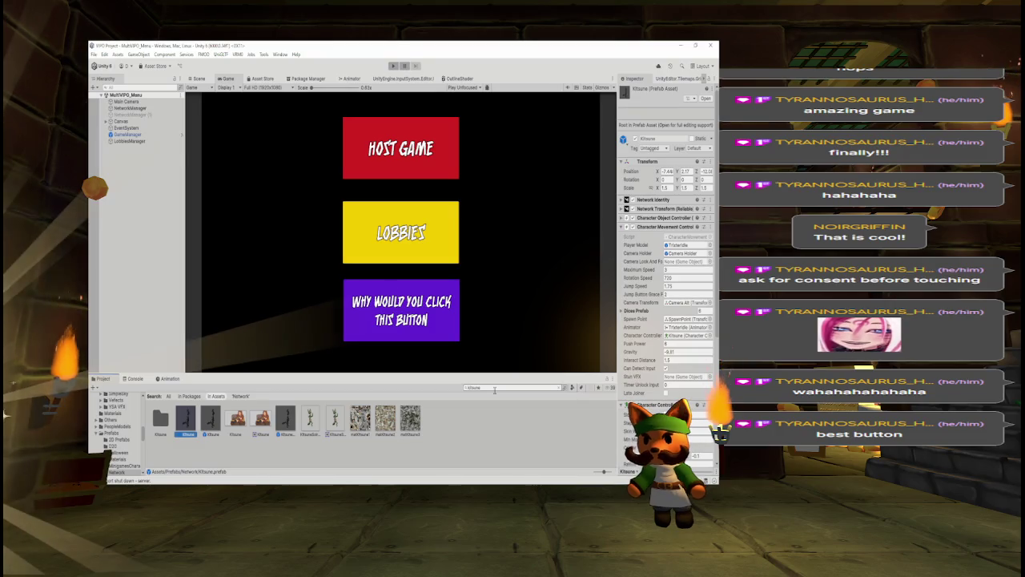
Select the MultiVPO_Game scene asset, then search the Project panel for 'kitsune'.
{"action": "type", "text": "multi"}
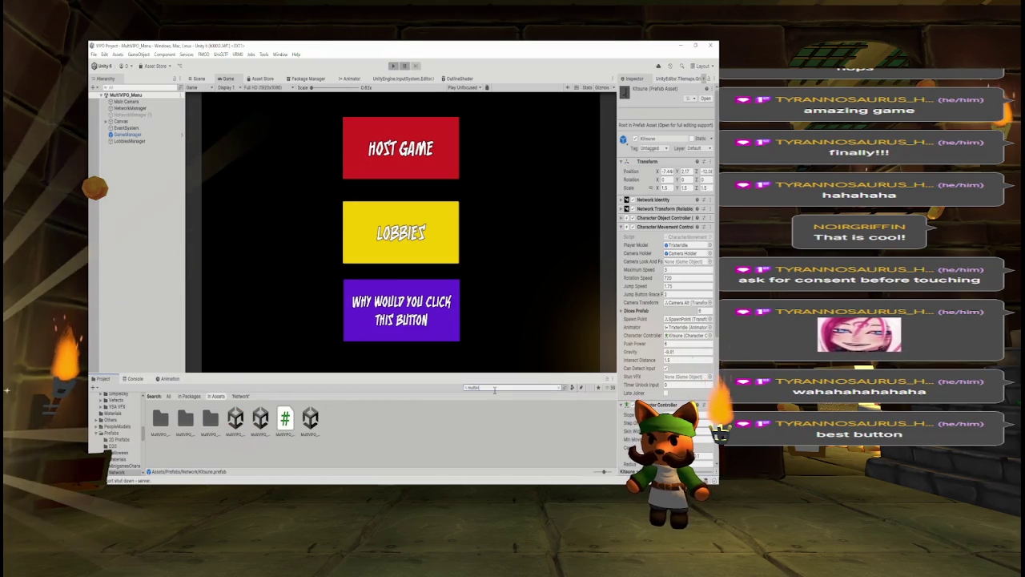
{"action": "left_click", "coordinate": [234, 417]}
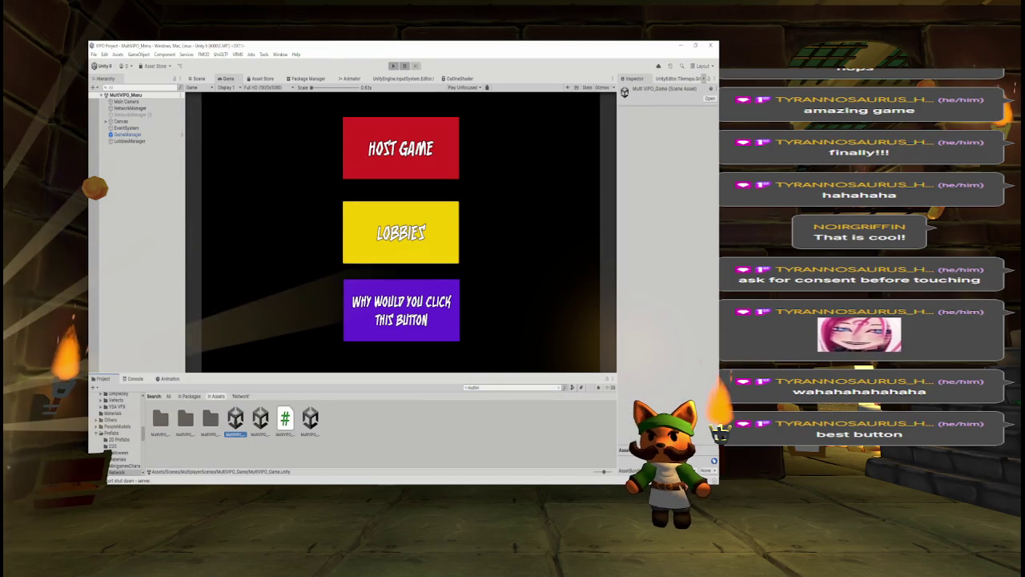
{"action": "left_click", "coordinate": [478, 386]}
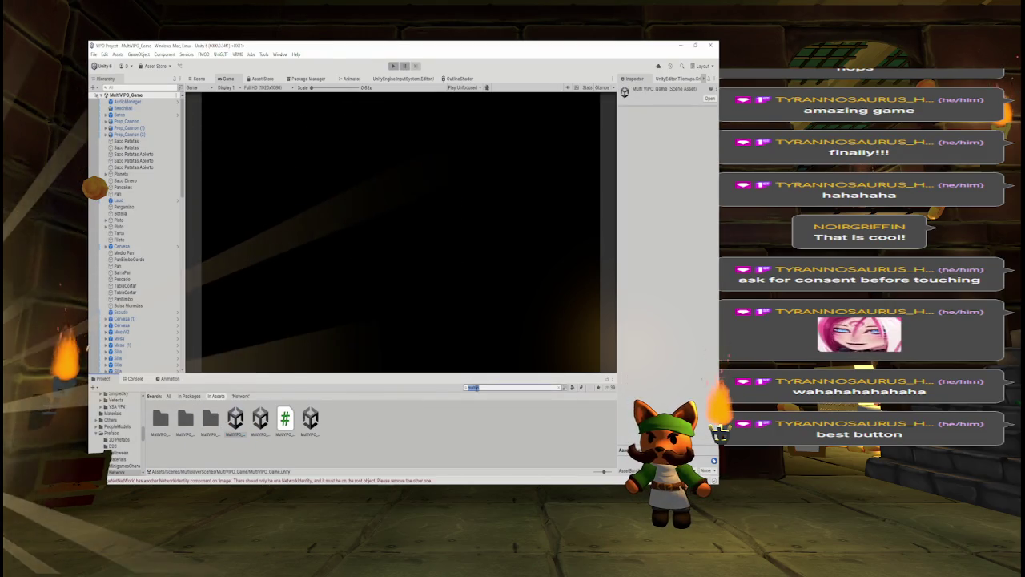
{"action": "key", "text": "BackSpace"}
{"action": "key", "text": "BackSpace"}
{"action": "key", "text": "BackSpace"}
{"action": "key", "text": "BackSpace"}
{"action": "key", "text": "BackSpace"}
{"action": "type", "text": "kitsune"}
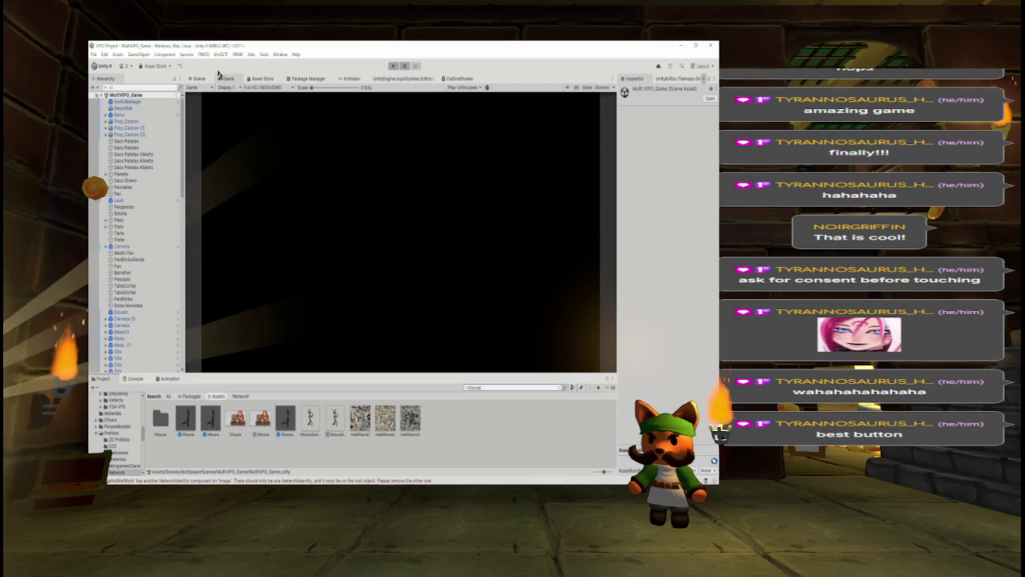
Add a Kitsune to the scene, reset its Transform, frame and delete Kitsune (1), then switch to the to-do list.
{"action": "key", "text": "ctrl+1"}
{"action": "mouse_move", "coordinate": [185, 417]}
{"action": "left_mouse_down"}
{"action": "mouse_move", "coordinate": [280, 320]}
{"action": "mouse_move", "coordinate": [284, 330]}
{"action": "left_mouse_up"}
{"action": "right_click", "coordinate": [633, 144]}
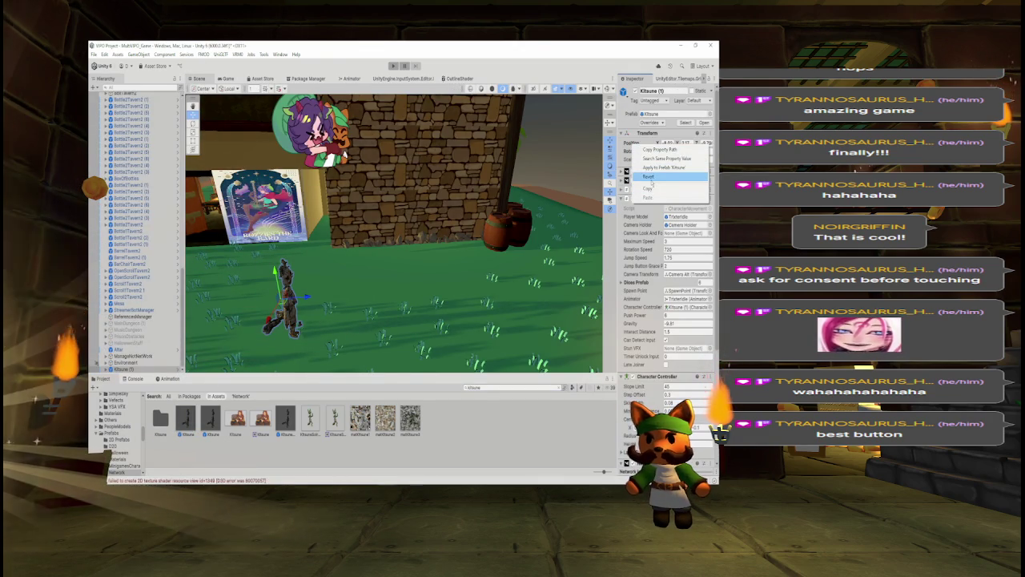
{"action": "left_click", "coordinate": [649, 177]}
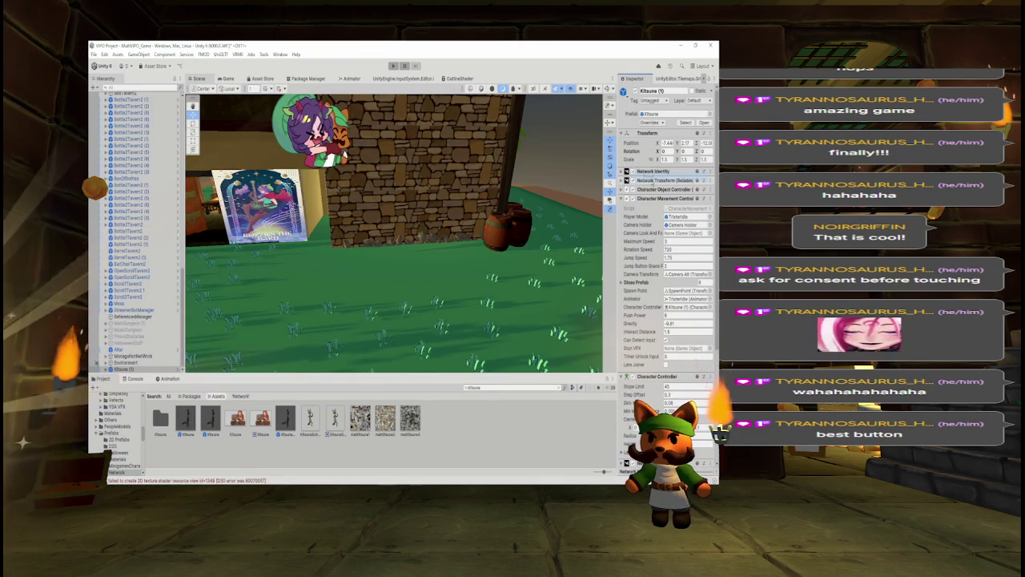
{"action": "key", "text": "f"}
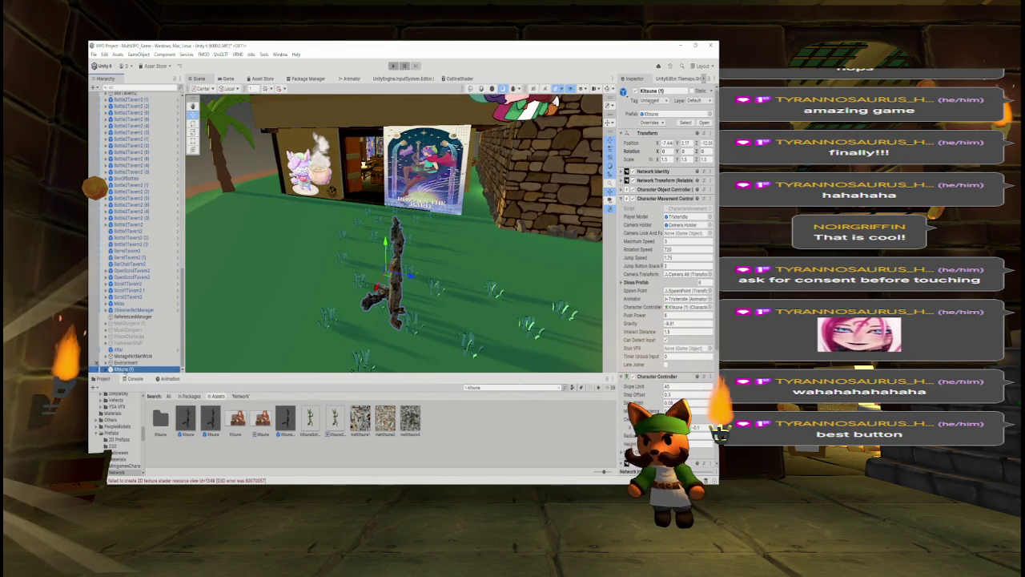
{"action": "key", "text": "Delete"}
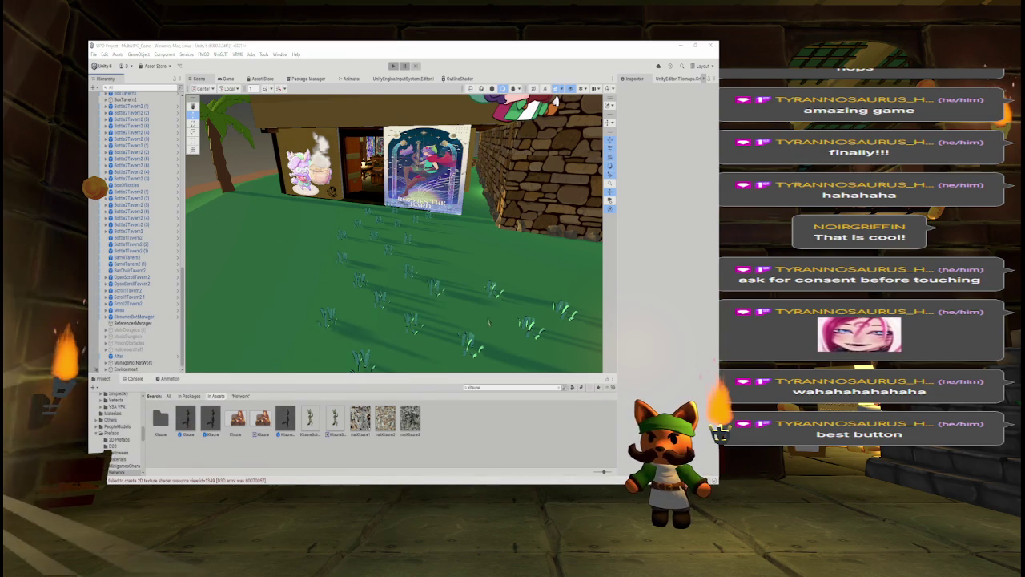
{"action": "key", "text": "alt+Tab"}
{"action": "left_click", "coordinate": [523, 230]}
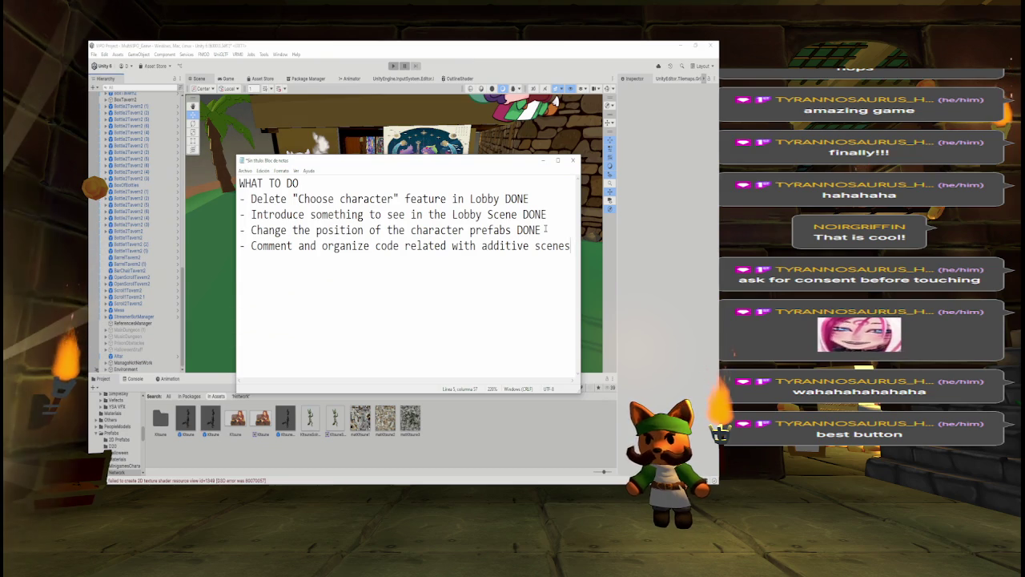
Select the unfinished additive-scenes to-do item, then close PlayerListItem.cs and another script in Visual Studio.
{"action": "left_click_drag", "start_coordinate": [250, 246], "coordinate": [570, 246]}
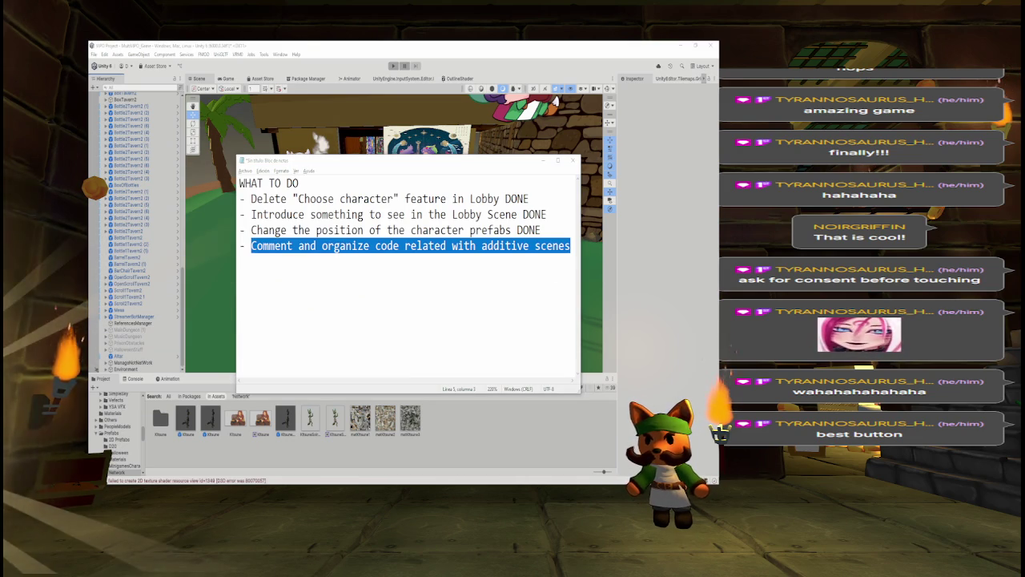
{"action": "key", "text": "alt+Tab"}
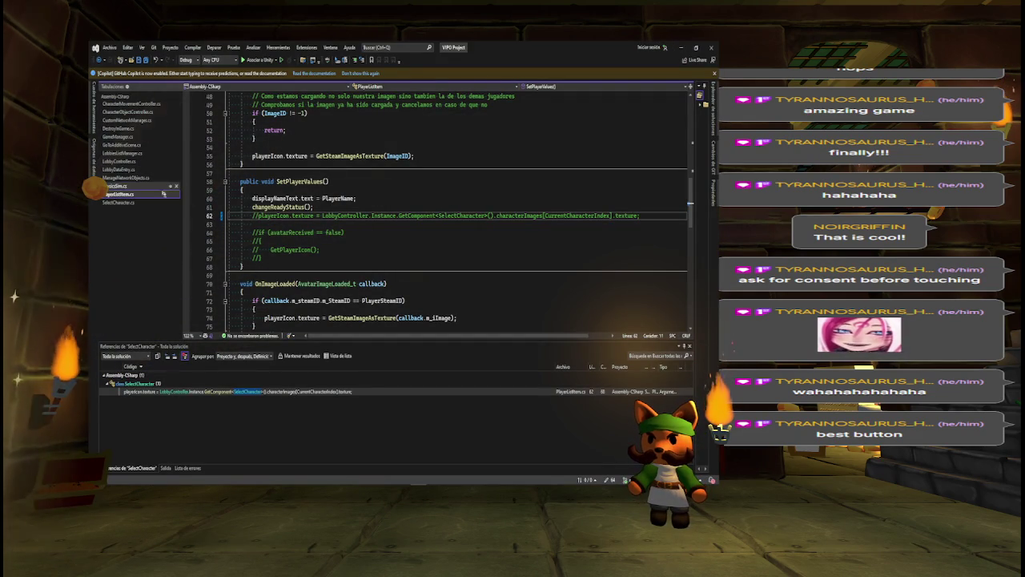
{"action": "left_click", "coordinate": [177, 194]}
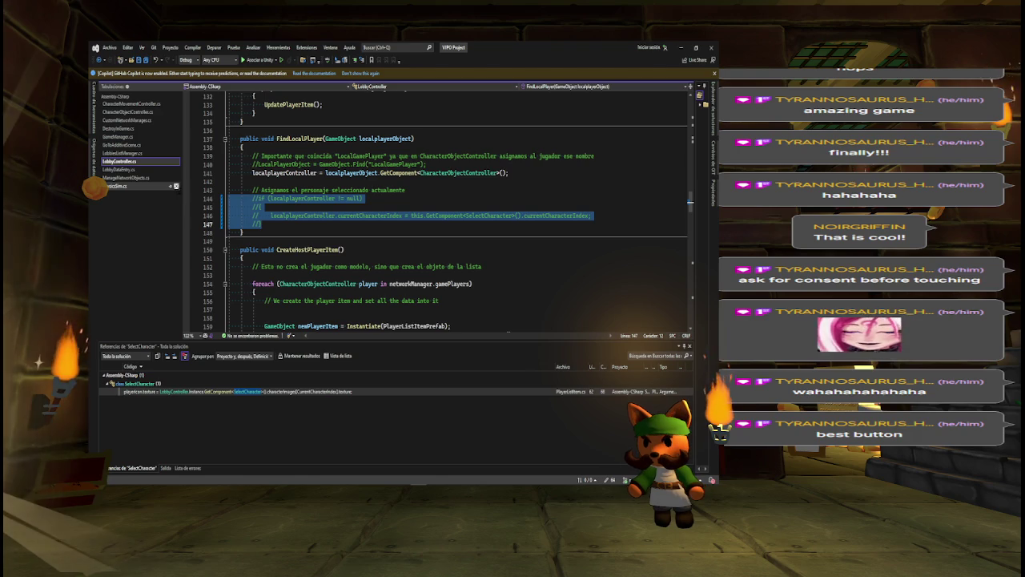
{"action": "left_click", "coordinate": [177, 186]}
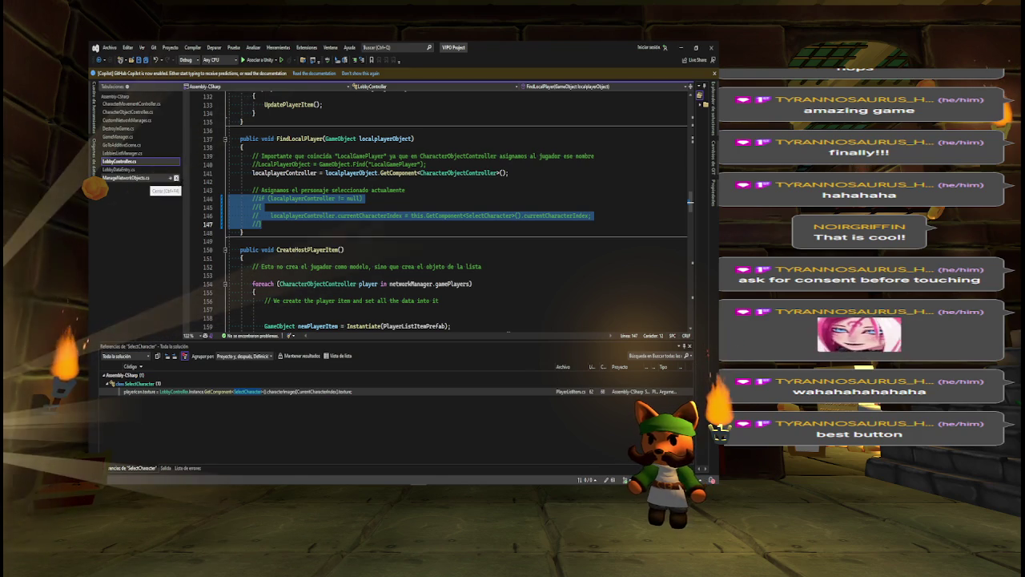
Return to the to-do list and minimize it to reveal the Unity scene.
{"action": "key", "text": "alt+Tab"}
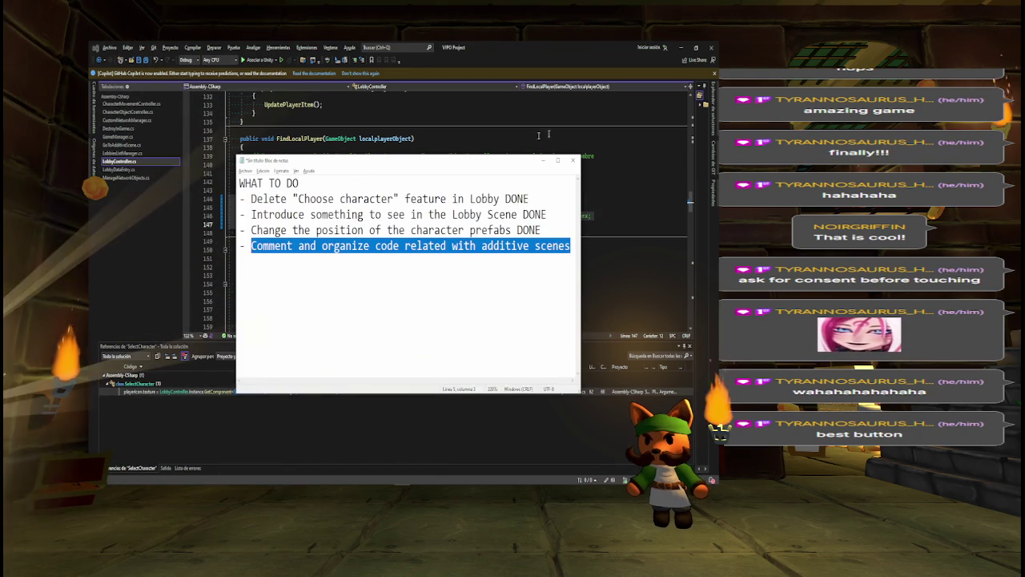
{"action": "key", "text": "alt+Tab"}
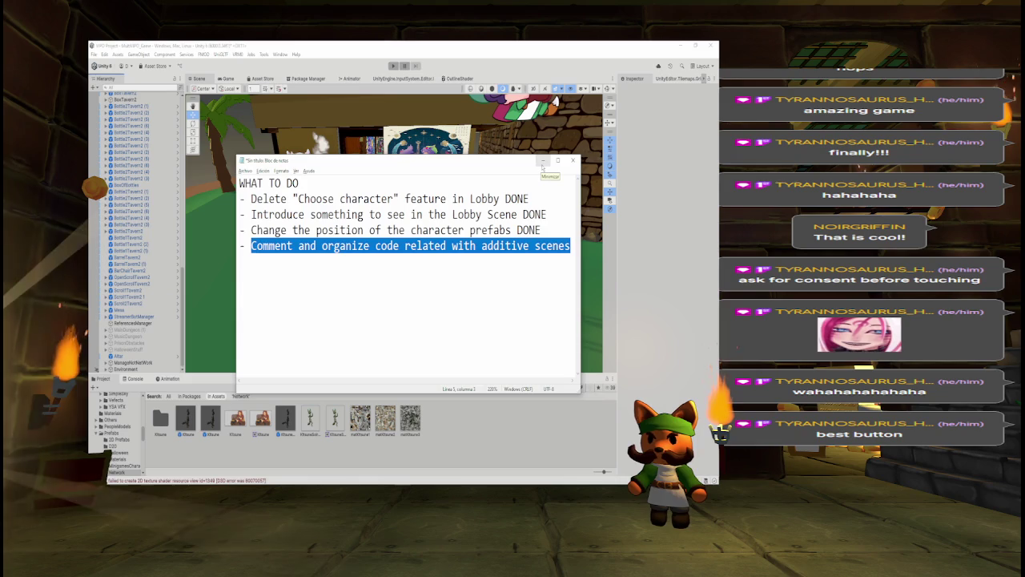
{"action": "left_click", "coordinate": [542, 162]}
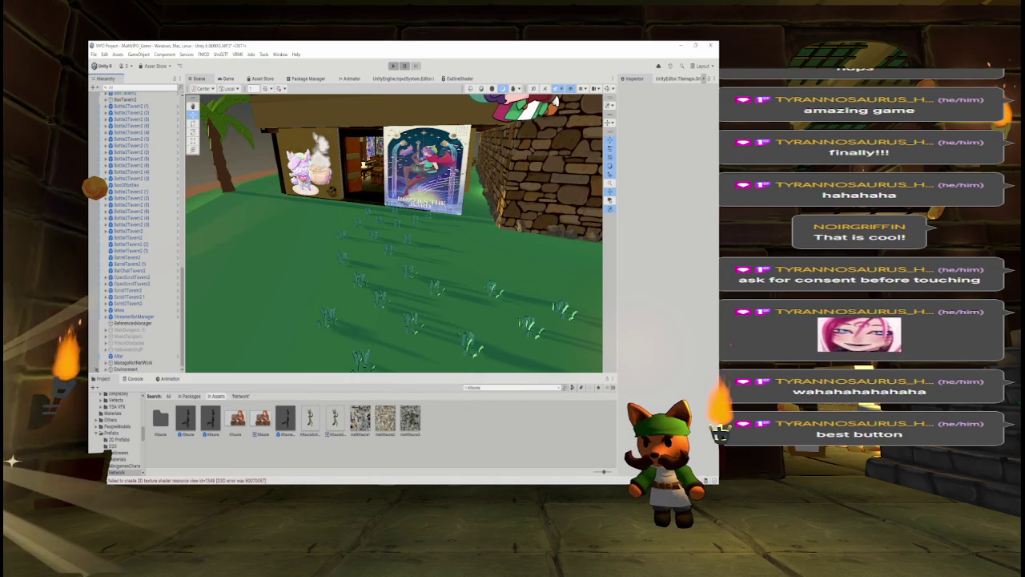
Orbit the Scene view, frame the dark object beyond the palm tree, and switch to the Move tool.
{"action": "left_click_drag", "start_coordinate": [553, 102], "coordinate": [407, 111]}
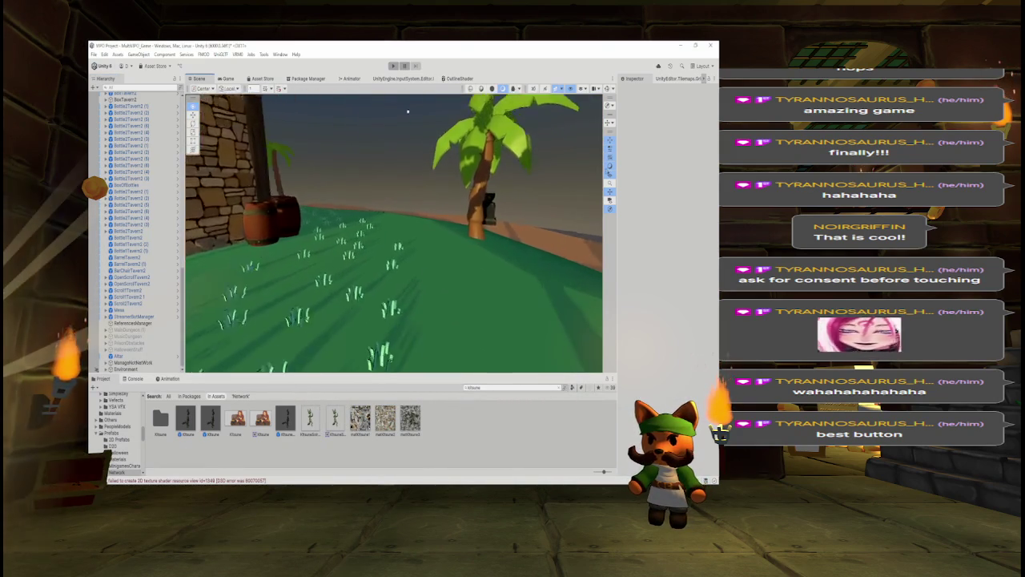
{"action": "key", "text": "f"}
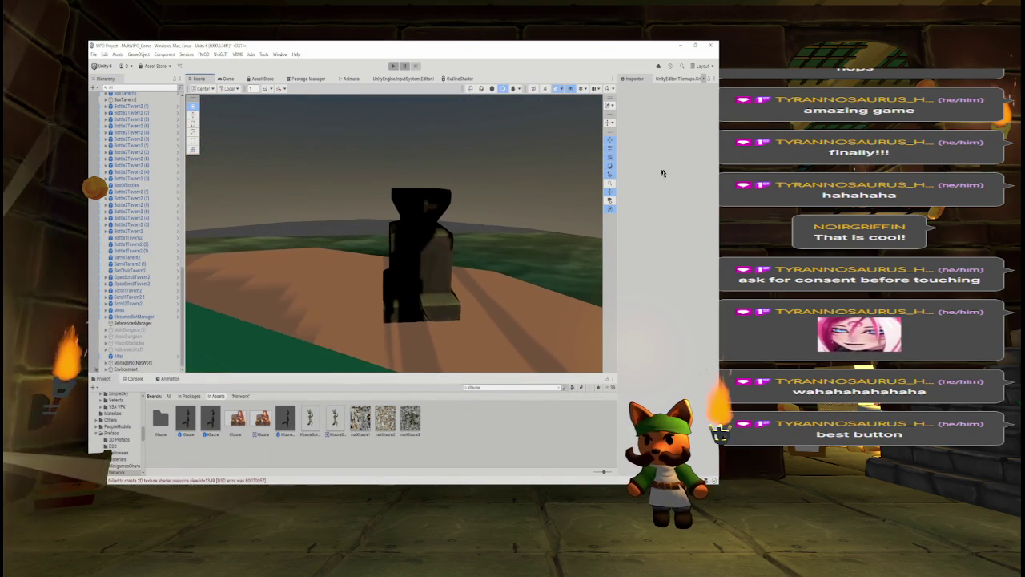
{"action": "key", "text": "w"}
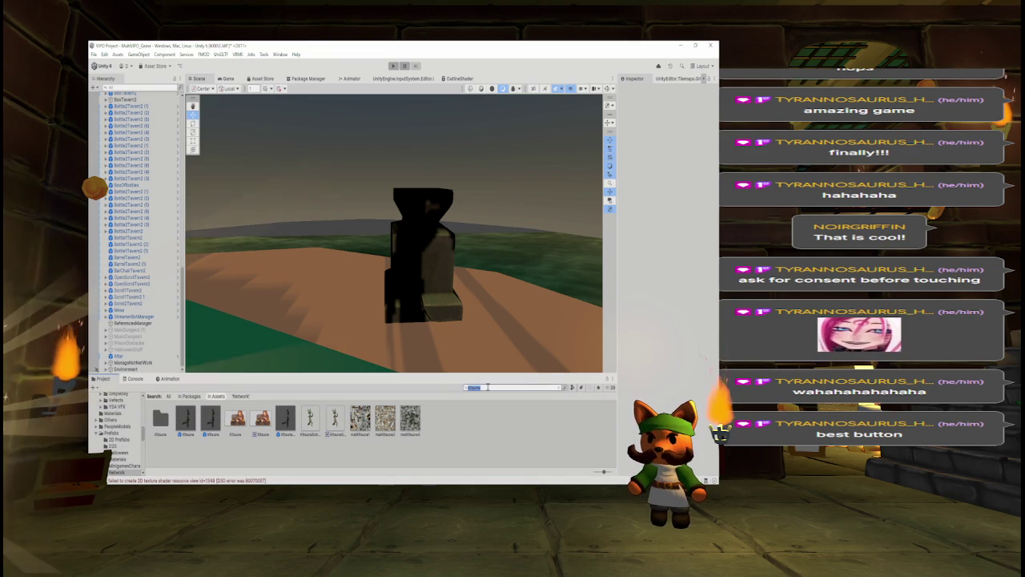
Open the MultiVPO_Menu scene via a 'multivp' search, choosing Don't Save.
{"action": "type", "text": "multivp"}
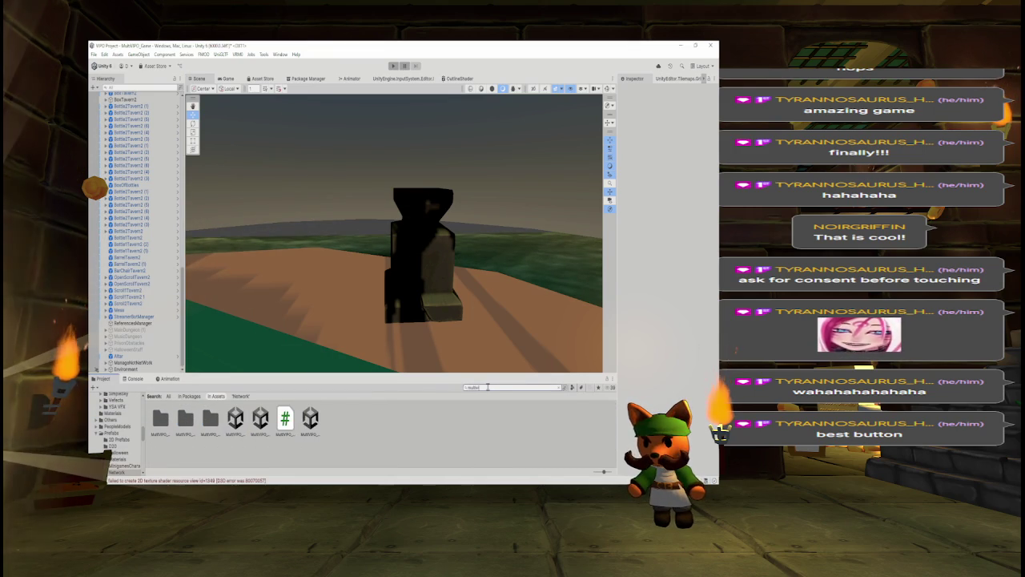
{"action": "double_click", "coordinate": [312, 420]}
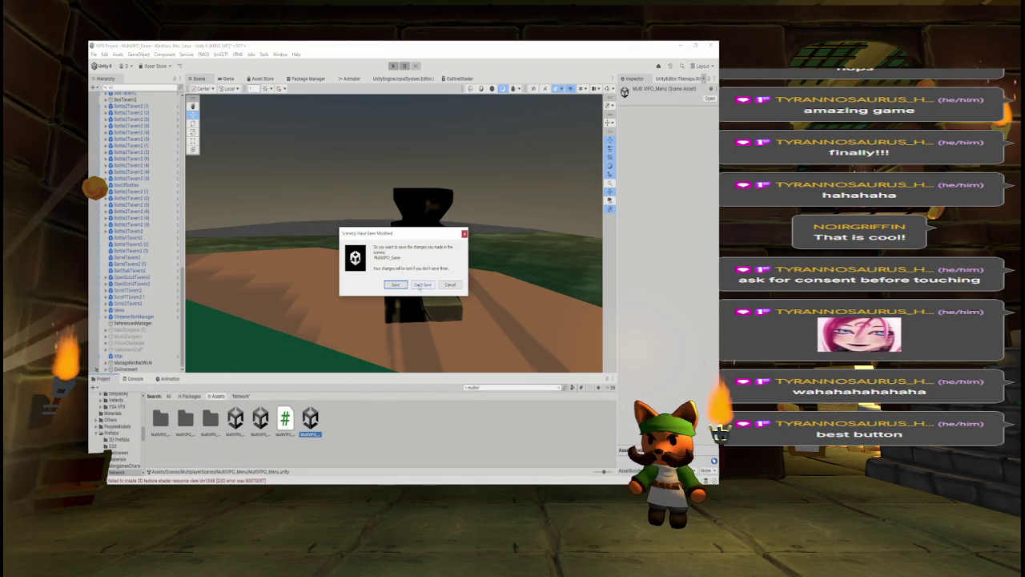
{"action": "left_click", "coordinate": [420, 286]}
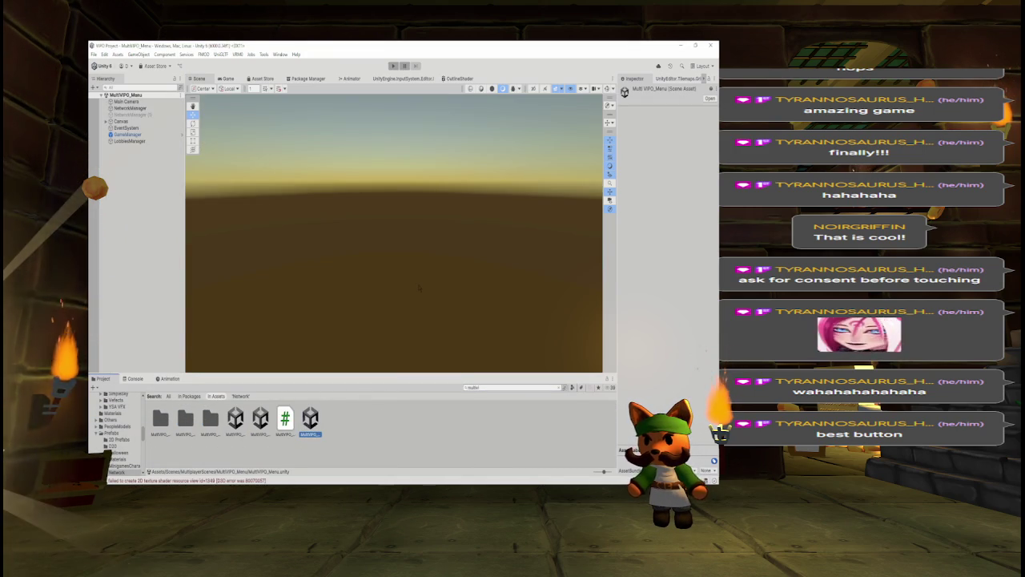
Review NetworkManager, collapse Custom Network Manager, select the MultiVPO_Game asset, and enter Play mode.
{"action": "left_click", "coordinate": [130, 108]}
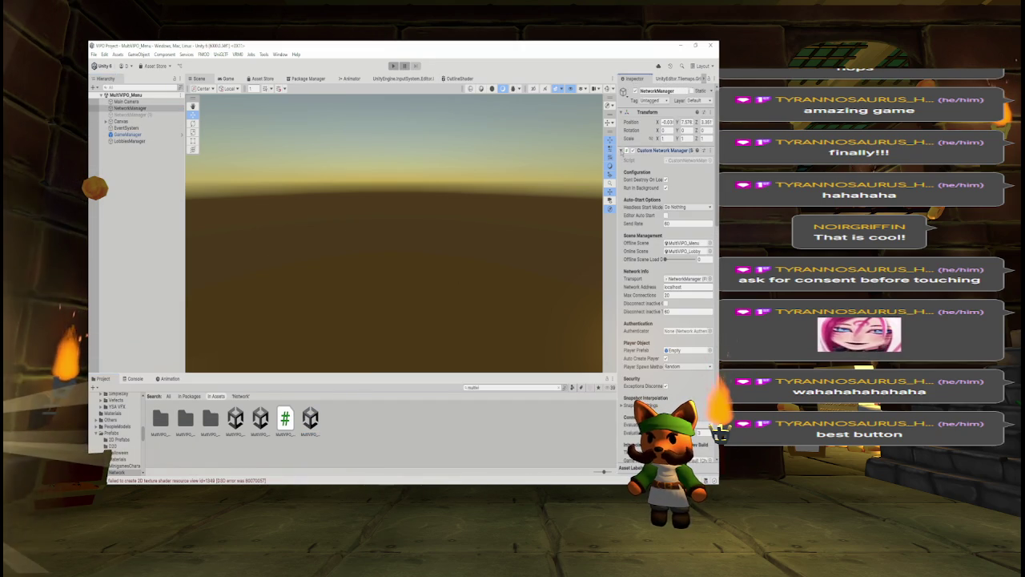
{"action": "left_click", "coordinate": [657, 150]}
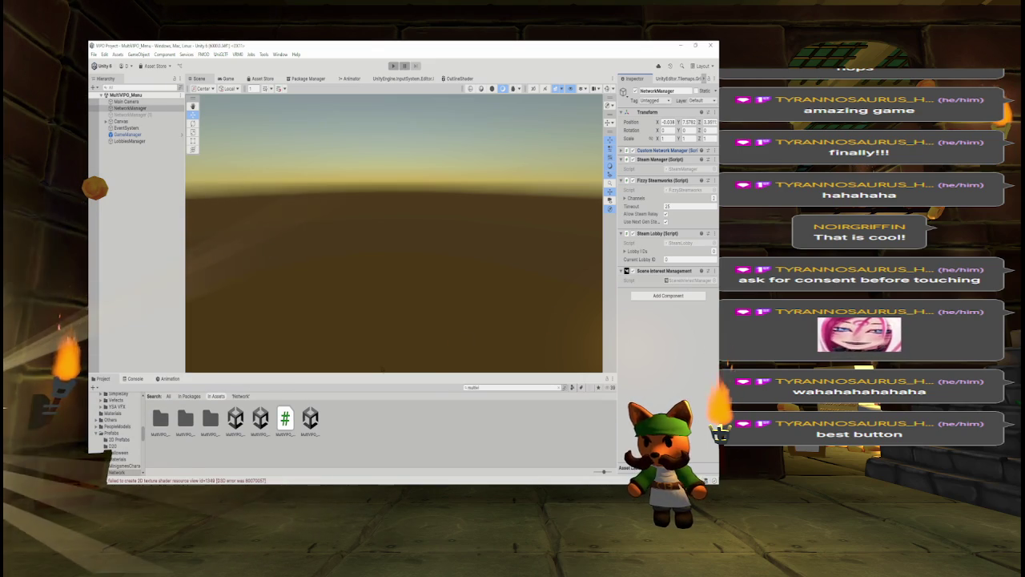
{"action": "left_click", "coordinate": [234, 418]}
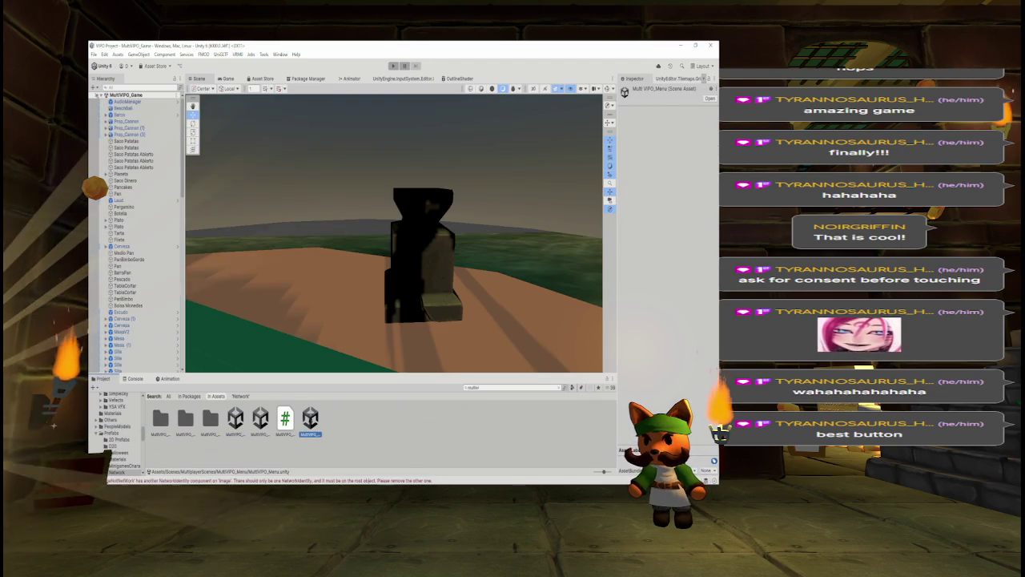
{"action": "left_click", "coordinate": [392, 65]}
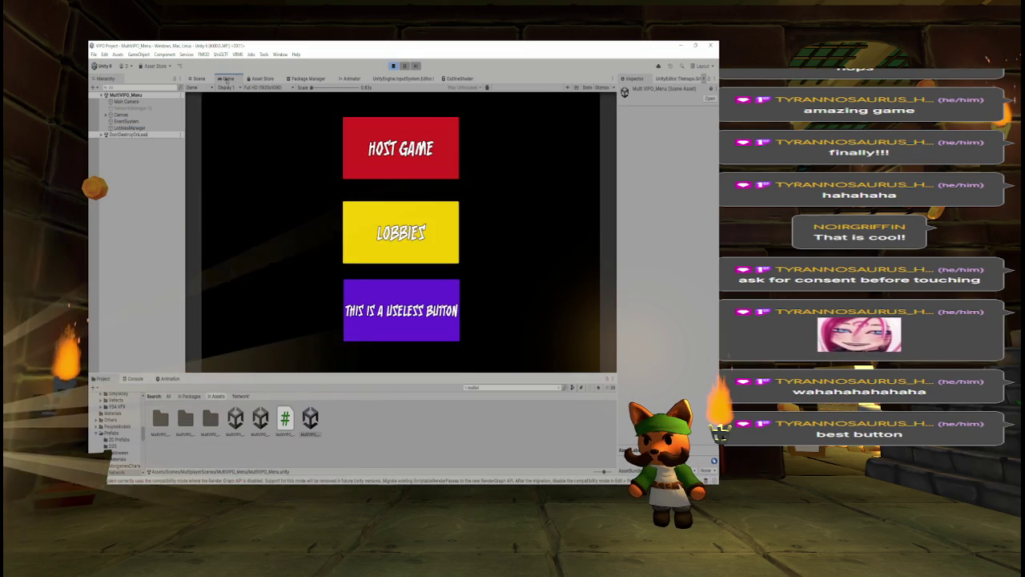
Host a game, ready up in the lobby, and walk the character toward the poster wall.
{"action": "left_click", "coordinate": [357, 141]}
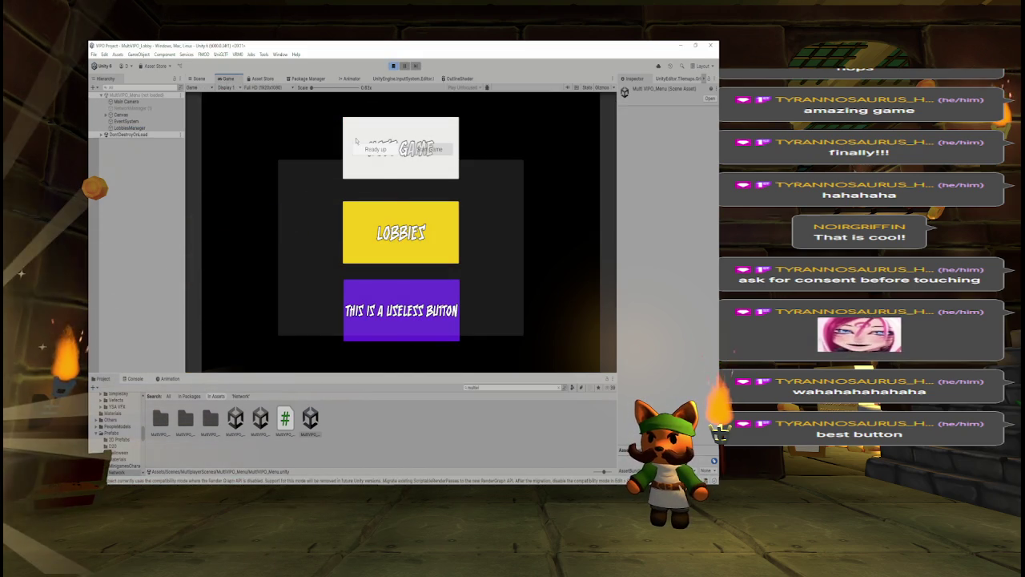
{"action": "left_click", "coordinate": [369, 149]}
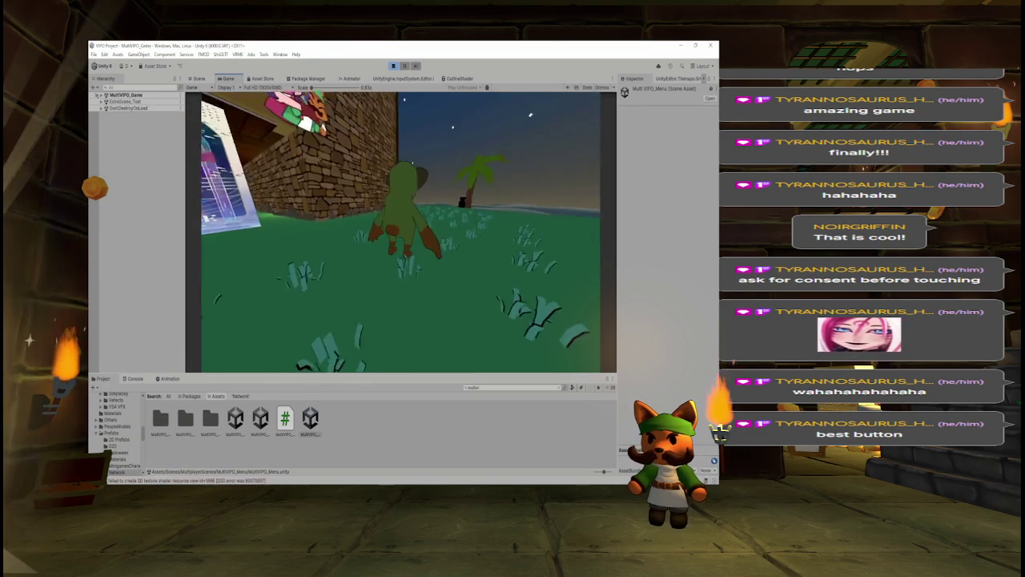
{"action": "key", "text": "s"}
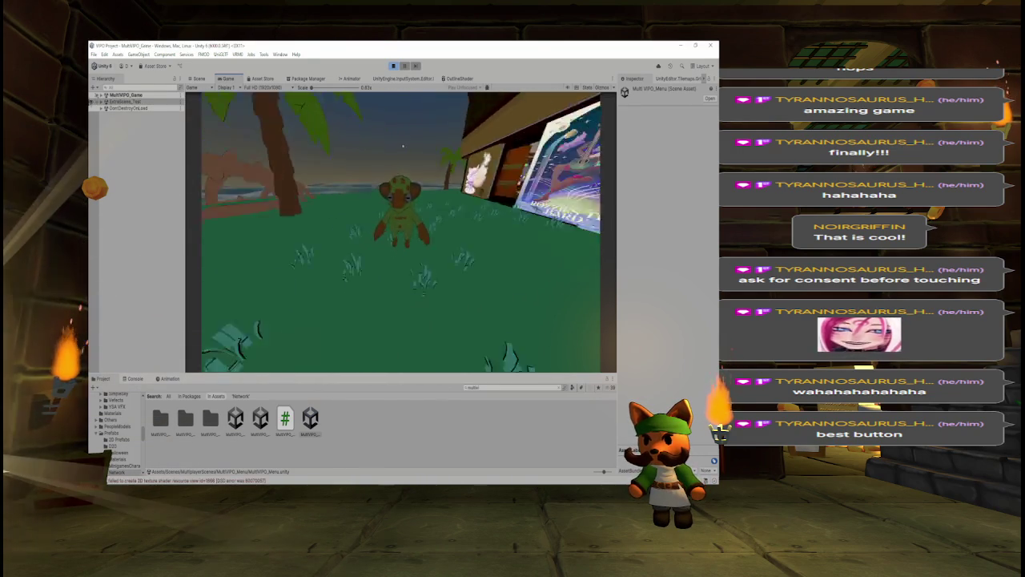
{"action": "key", "text": "s"}
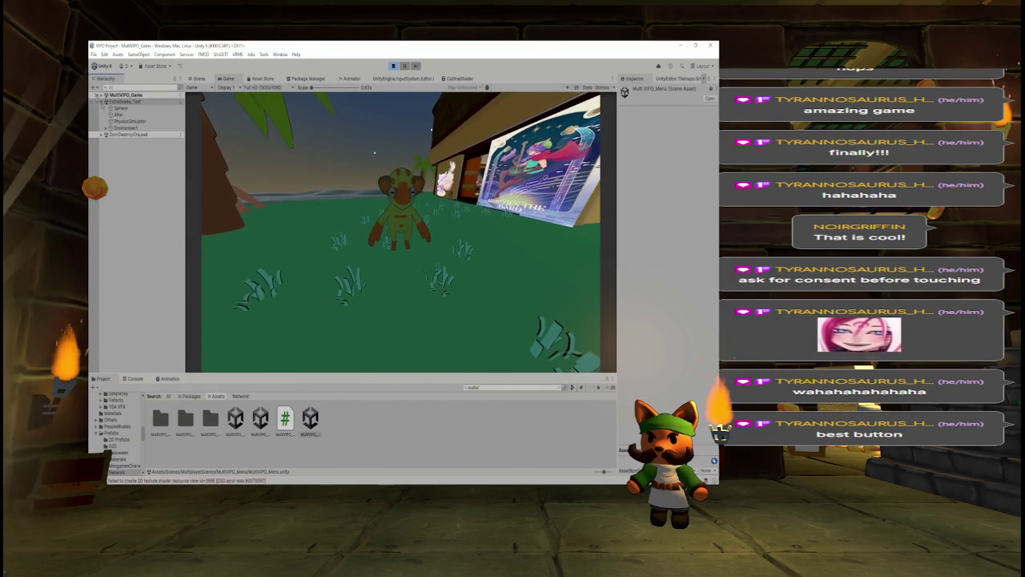
Inspect the PhysicsSimulator object, then walk the character along the brick wall toward the palms and back.
{"action": "left_click", "coordinate": [127, 121]}
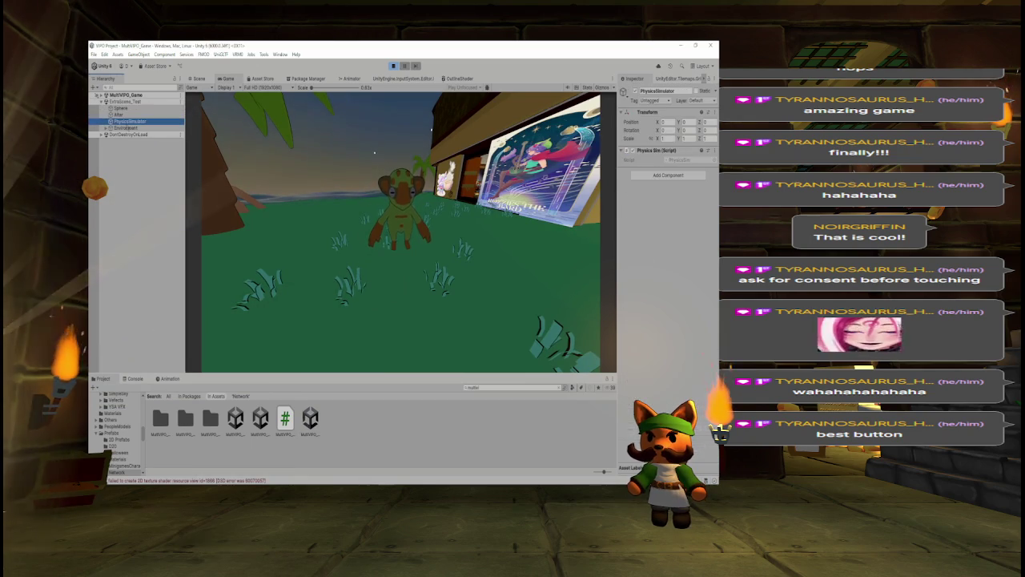
{"action": "left_click", "coordinate": [357, 195]}
{"action": "key", "text": "w"}
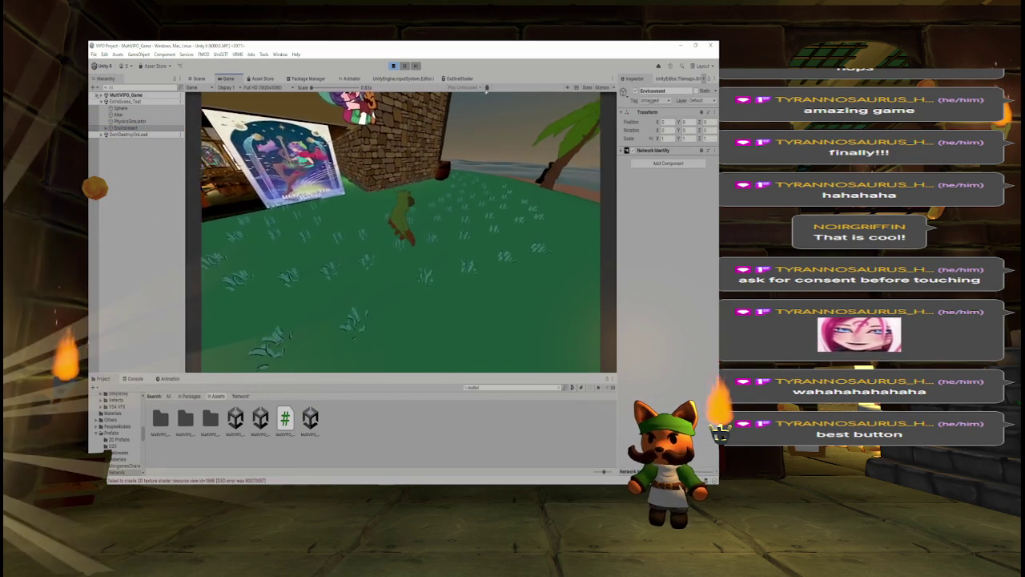
{"action": "key", "text": "w"}
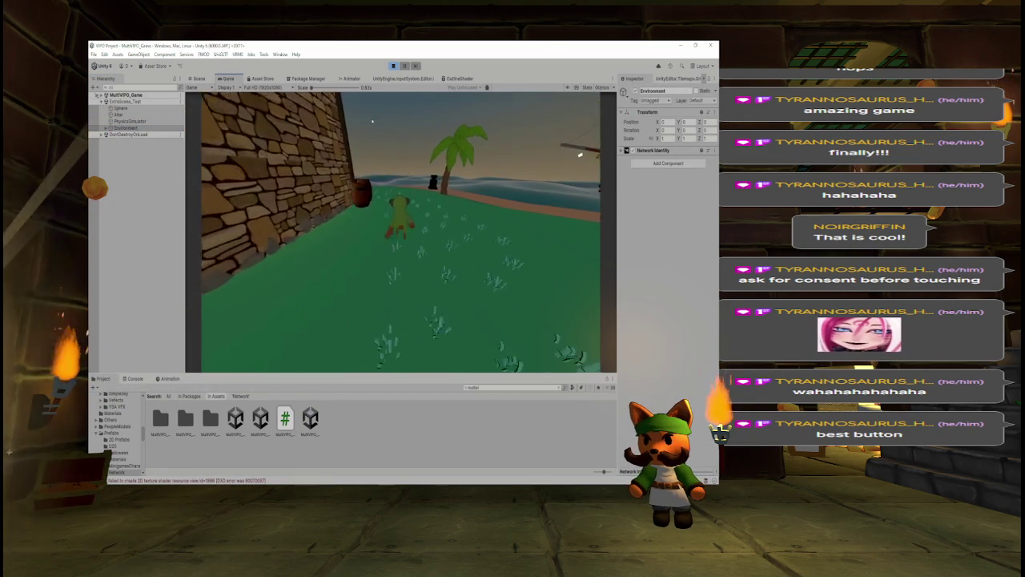
{"action": "key", "text": "w"}
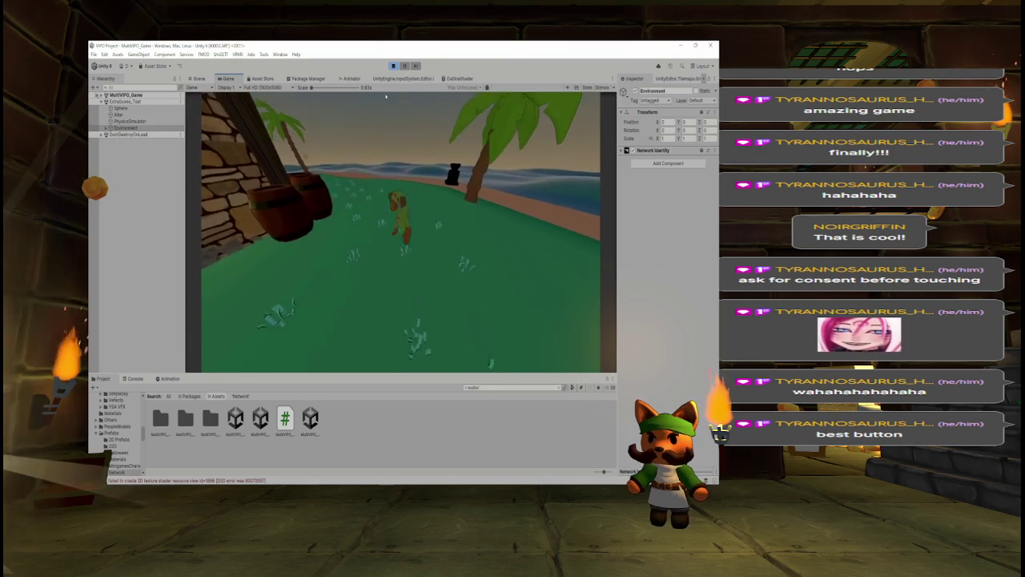
{"action": "key", "text": "s"}
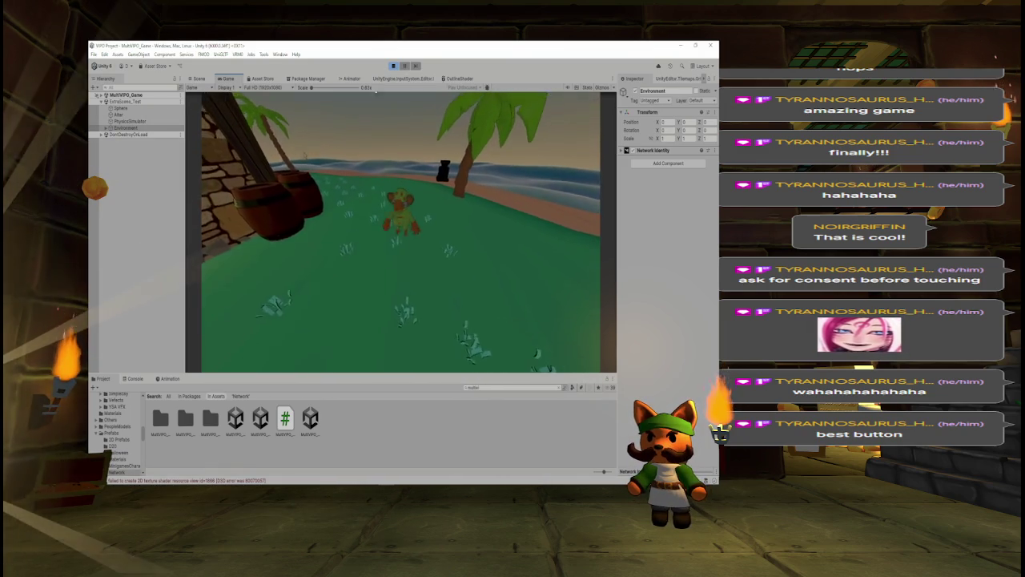
{"action": "key", "text": "s"}
{"action": "key", "text": "w"}
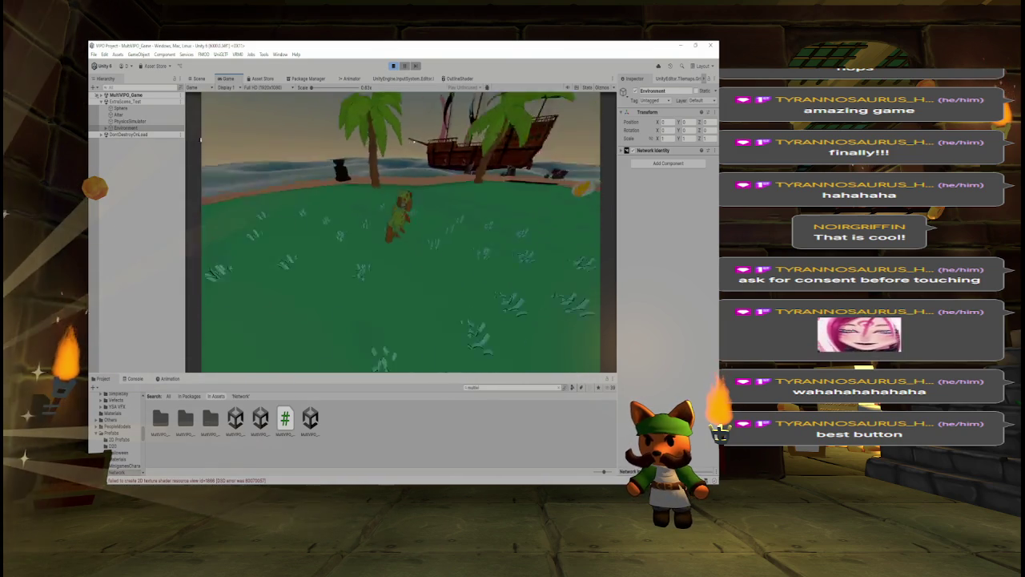
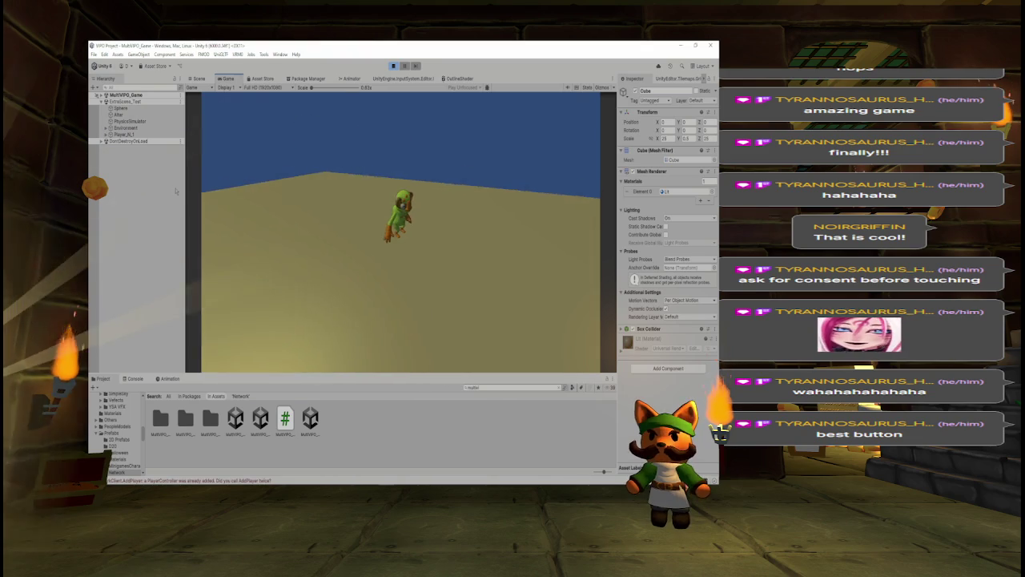
Switch to the Scene view and expand MultiVIPO_Game in the Hierarchy.
{"action": "left_click", "coordinate": [197, 79]}
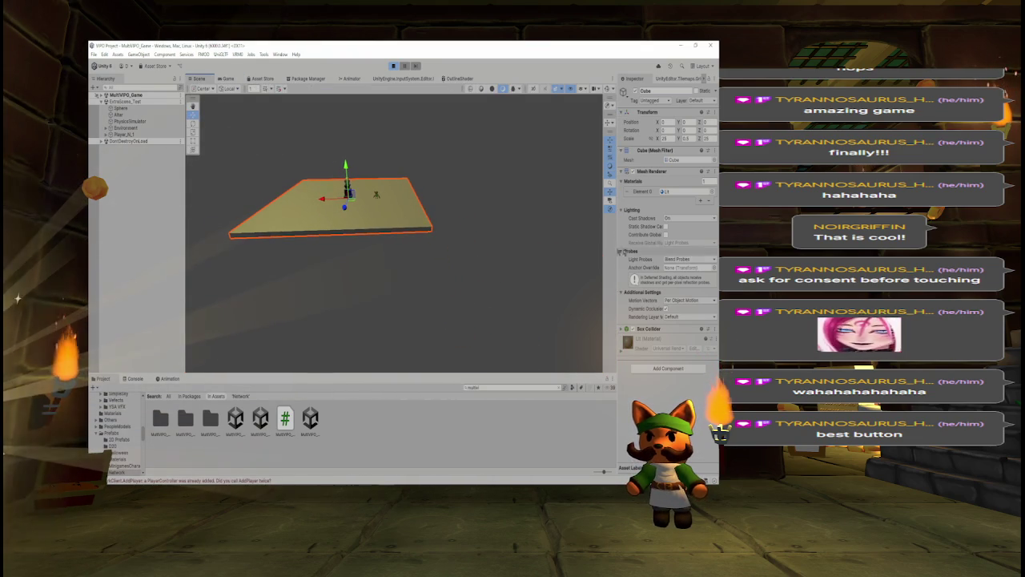
{"action": "key", "text": "Right"}
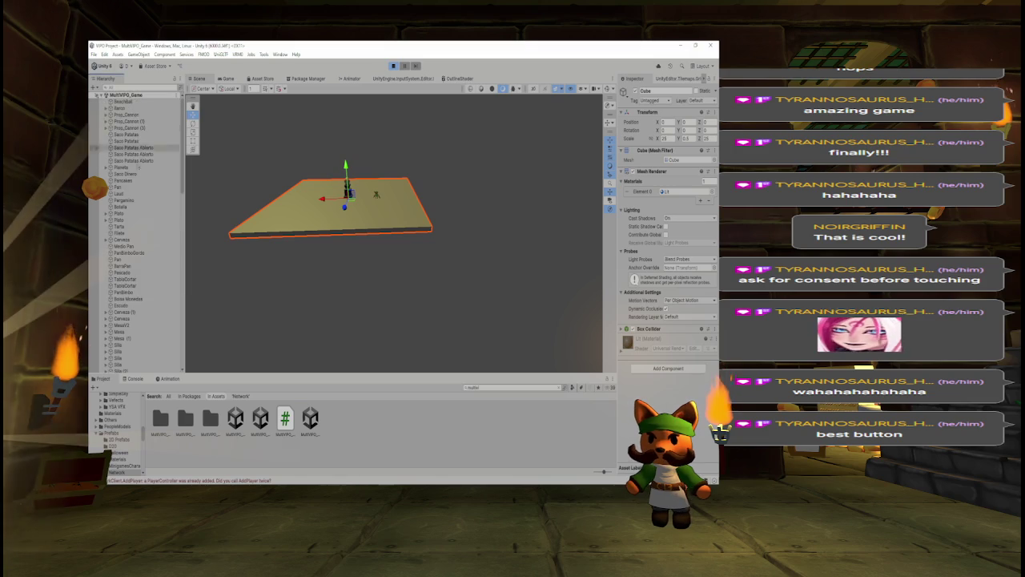
Stop play mode, frame the pirate ship Barco, and select the Environment object.
{"action": "left_click", "coordinate": [393, 66]}
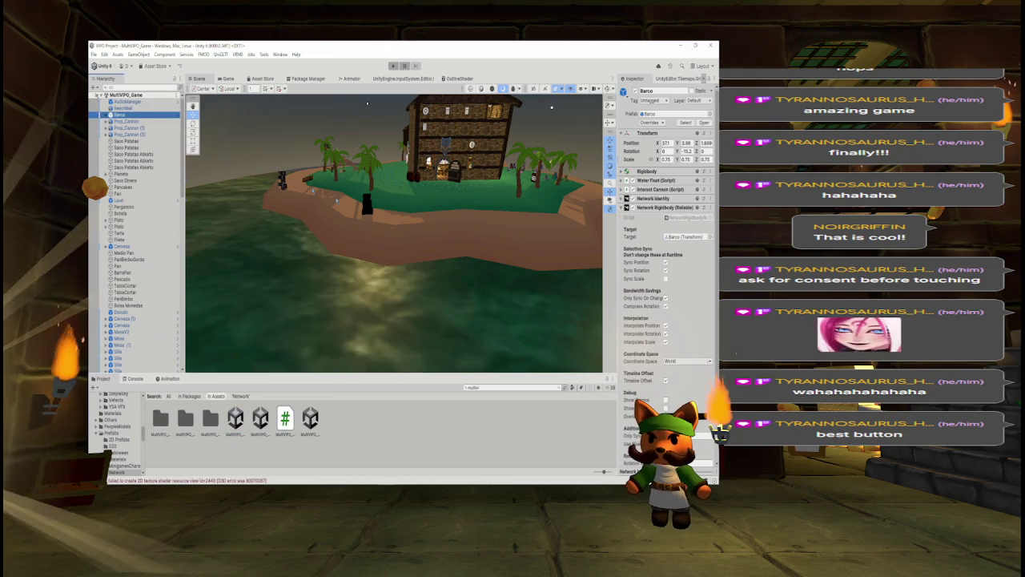
{"action": "key", "text": "f"}
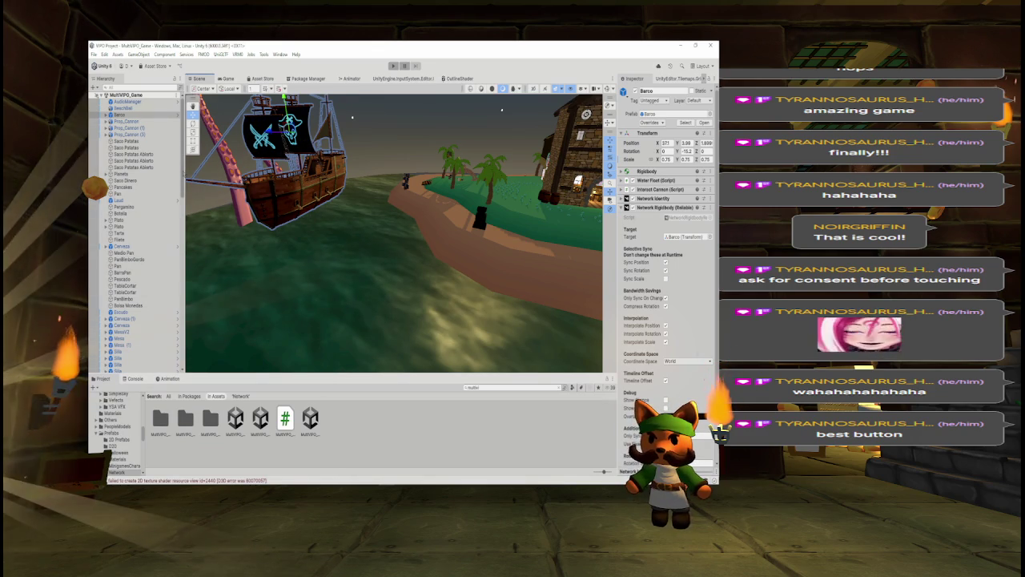
{"action": "scroll", "coordinate": [136, 232], "scroll_direction": "down", "scroll_amount": 5}
{"action": "scroll", "coordinate": [136, 233], "scroll_direction": "down", "scroll_amount": 10}
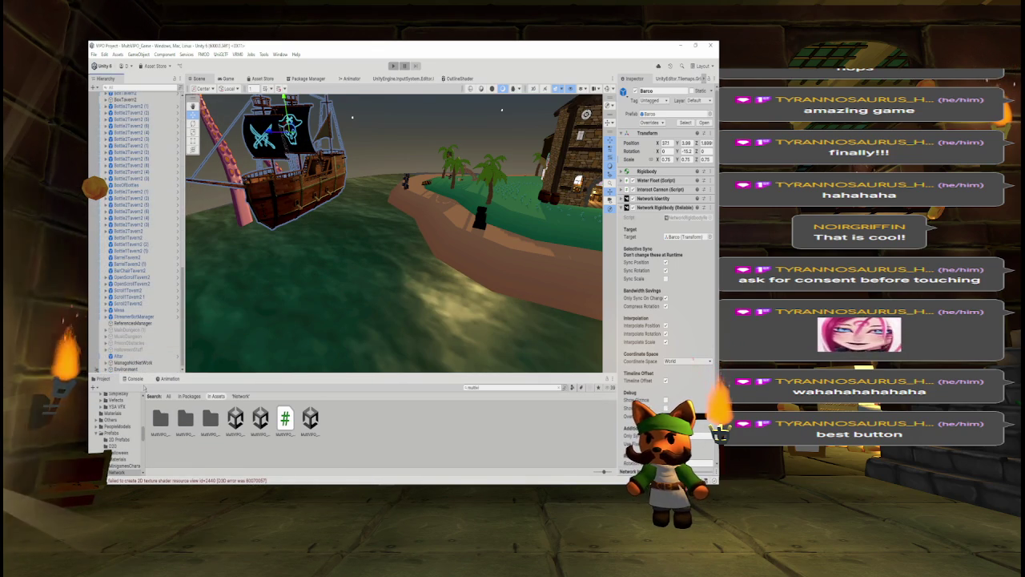
{"action": "left_click", "coordinate": [145, 369]}
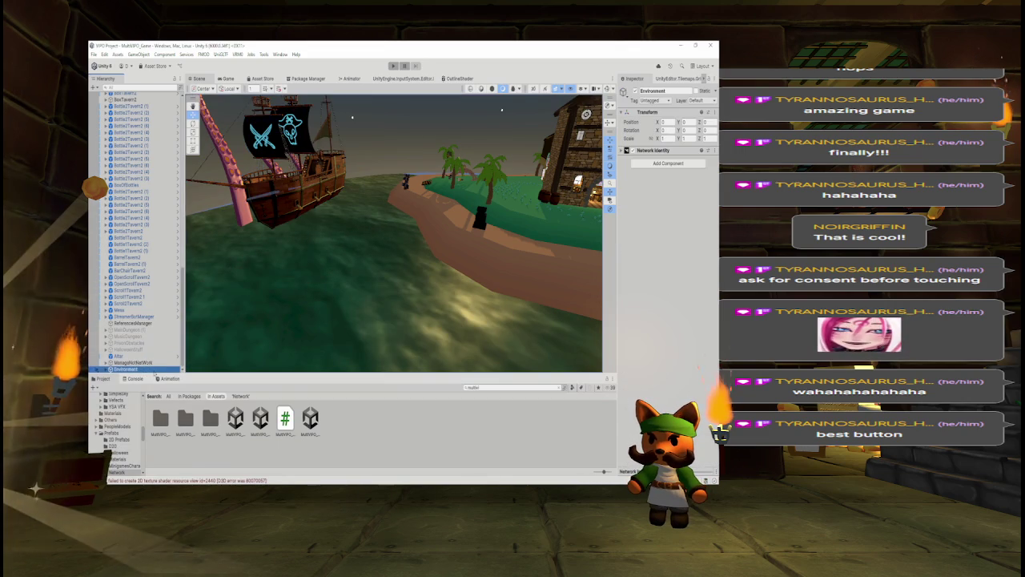
Expand Environment to check its Directional Light child, then return to Environment.
{"action": "key", "text": "Right"}
{"action": "key", "text": "Down"}
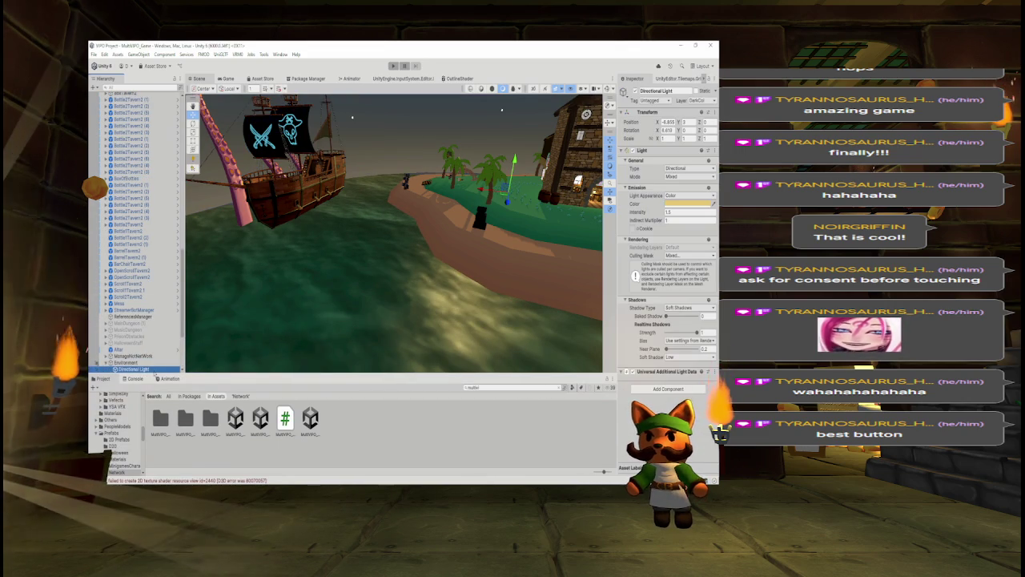
{"action": "key", "text": "Up"}
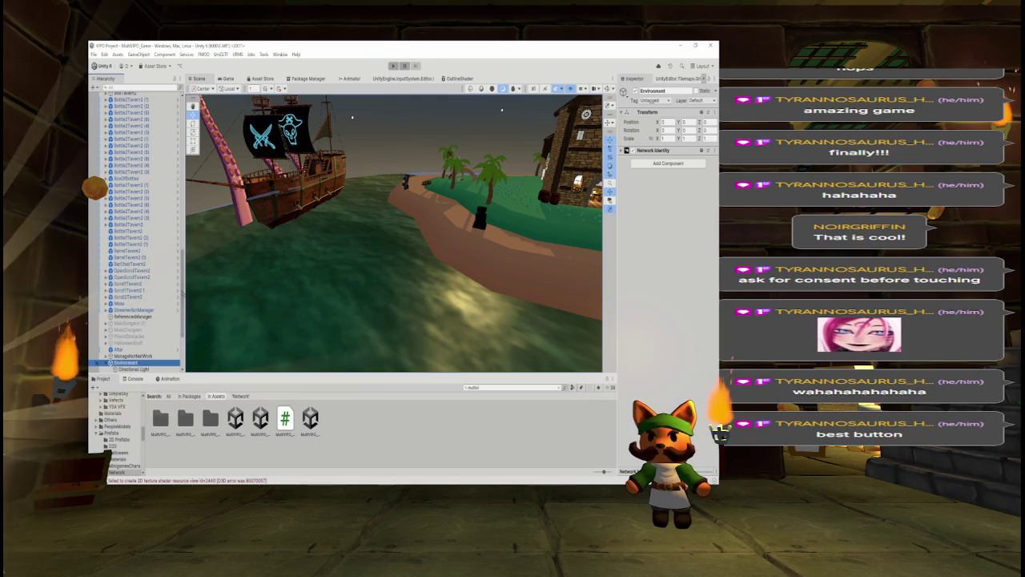
Fly the Scene view over to the tavern's front wall and select ManageNotNetWork.
{"action": "scroll", "coordinate": [136, 240], "scroll_direction": "down", "scroll_amount": 5}
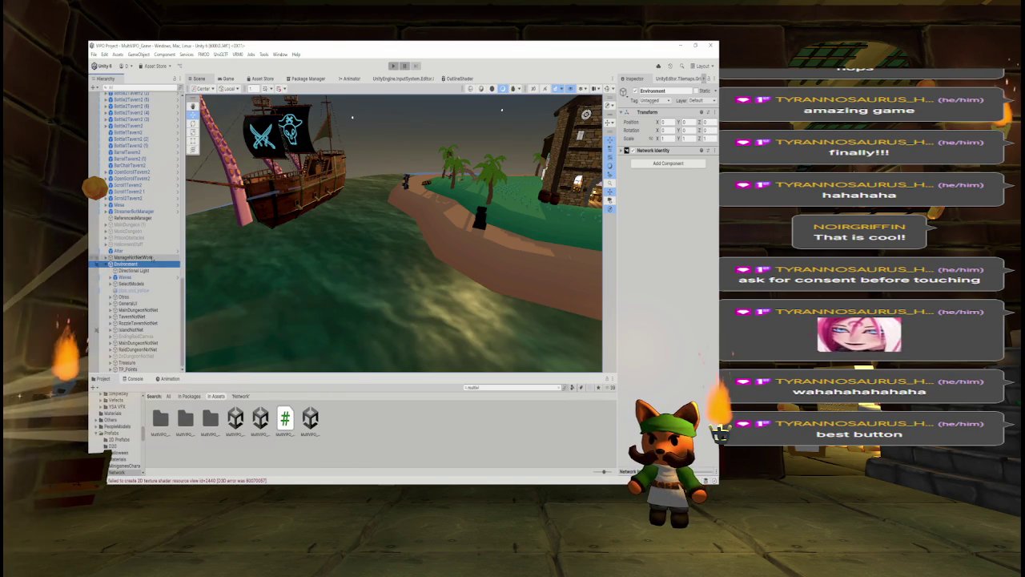
{"action": "mouse_move", "coordinate": [210, 239]}
{"action": "left_mouse_down"}
{"action": "mouse_move", "coordinate": [536, 214]}
{"action": "mouse_move", "coordinate": [510, 214]}
{"action": "left_mouse_up"}
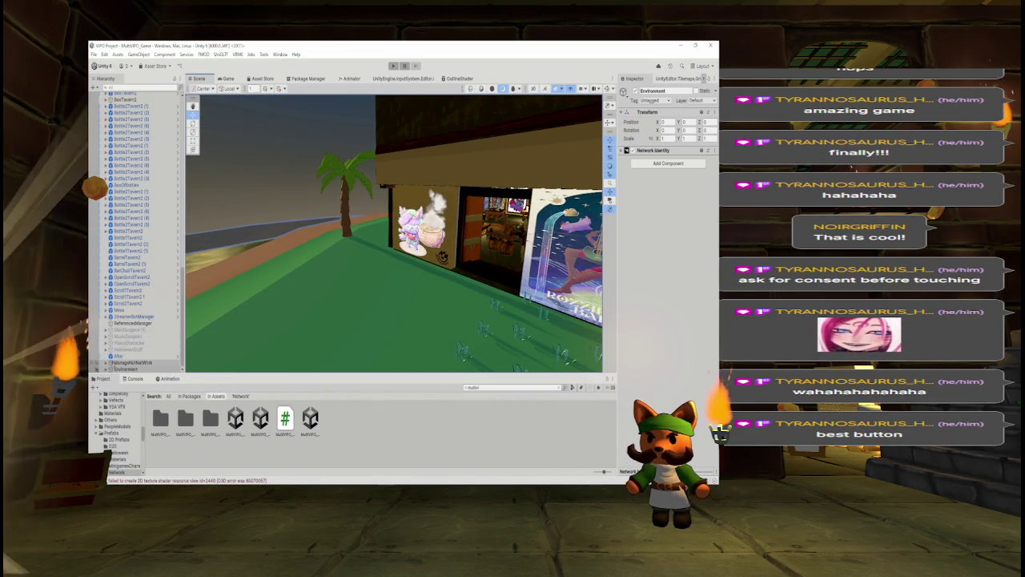
{"action": "left_click", "coordinate": [132, 363]}
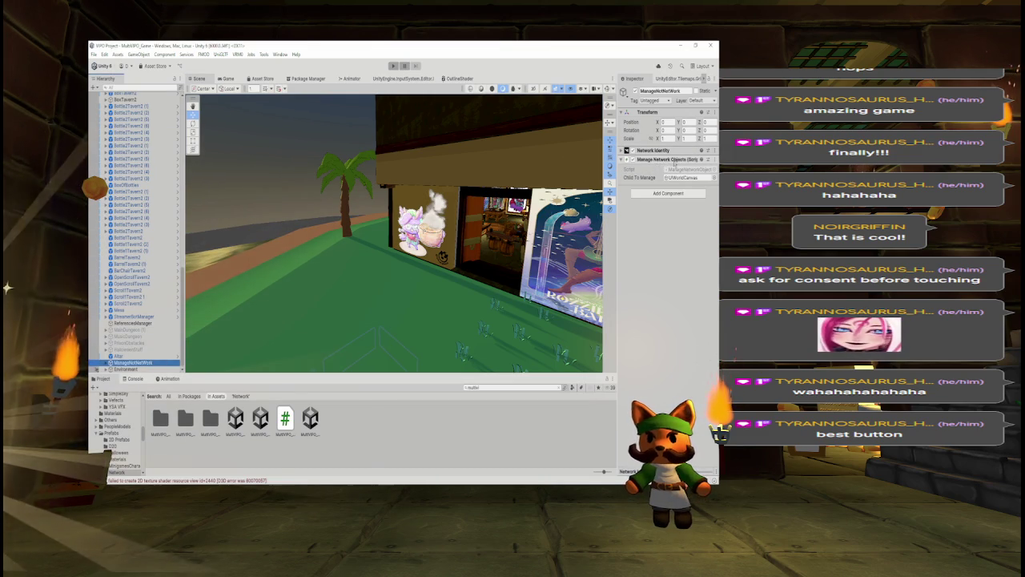
Select UIWorldCanvas under ManageNotNetWork, orbit around the tavern, and check the WHAT TO DO list.
{"action": "left_click_drag", "start_coordinate": [200, 259], "coordinate": [240, 259]}
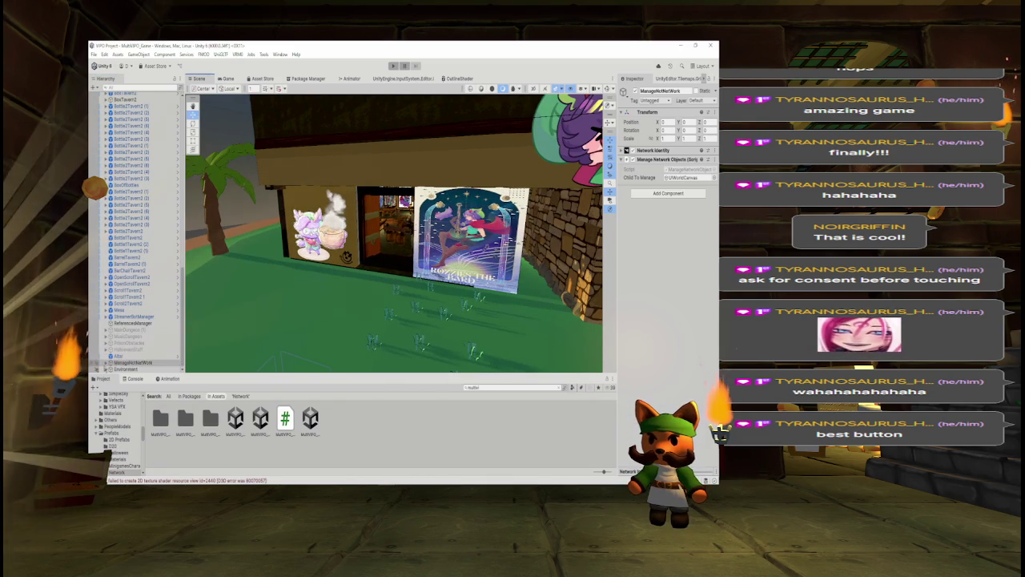
{"action": "left_click", "coordinate": [132, 369]}
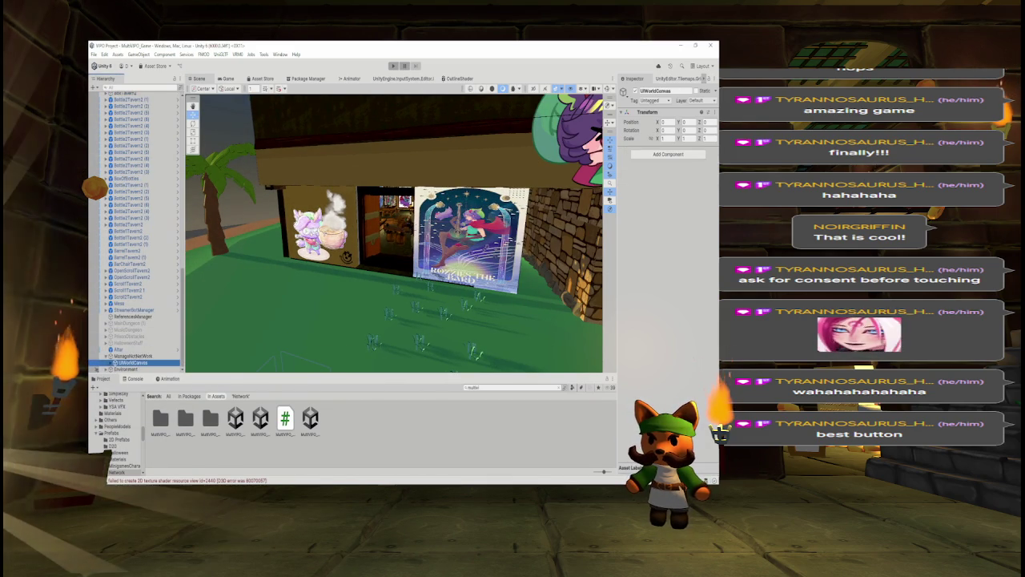
{"action": "left_click_drag", "start_coordinate": [393, 240], "coordinate": [332, 240]}
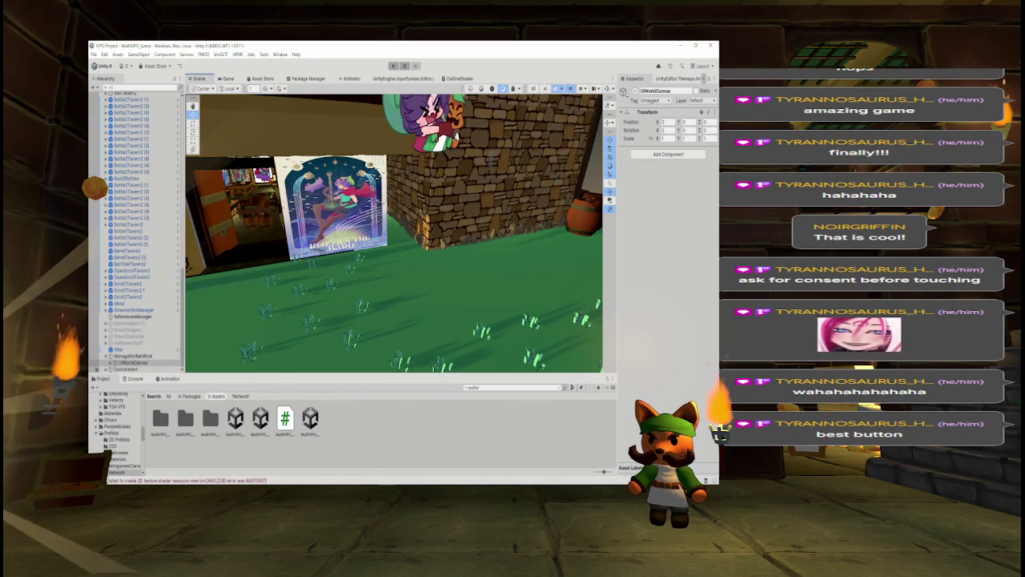
{"action": "mouse_move", "coordinate": [403, 166]}
{"action": "left_mouse_down"}
{"action": "mouse_move", "coordinate": [477, 164]}
{"action": "mouse_move", "coordinate": [435, 155]}
{"action": "mouse_move", "coordinate": [580, 160]}
{"action": "mouse_move", "coordinate": [537, 161]}
{"action": "left_mouse_up"}
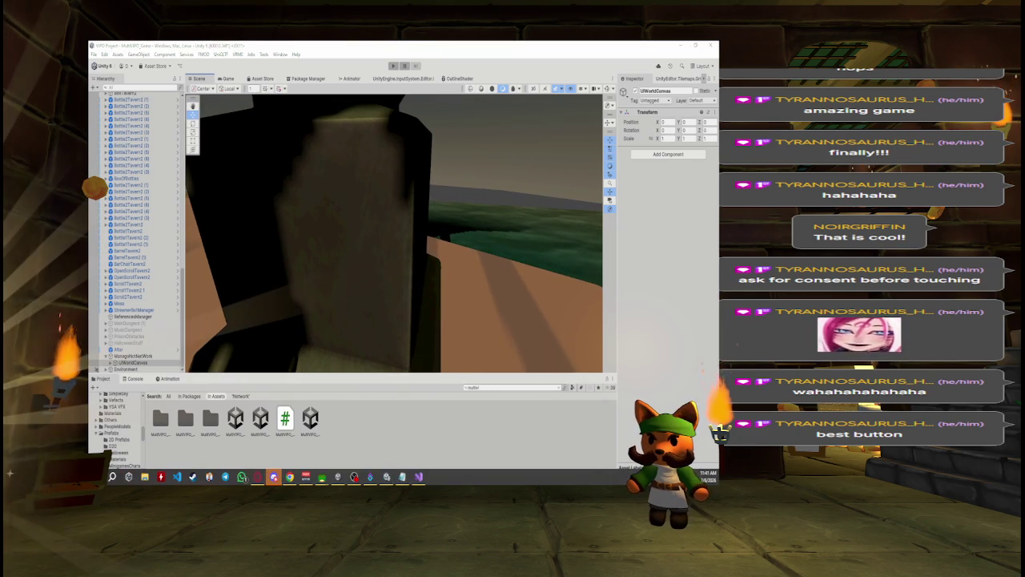
{"action": "left_click", "coordinate": [273, 477]}
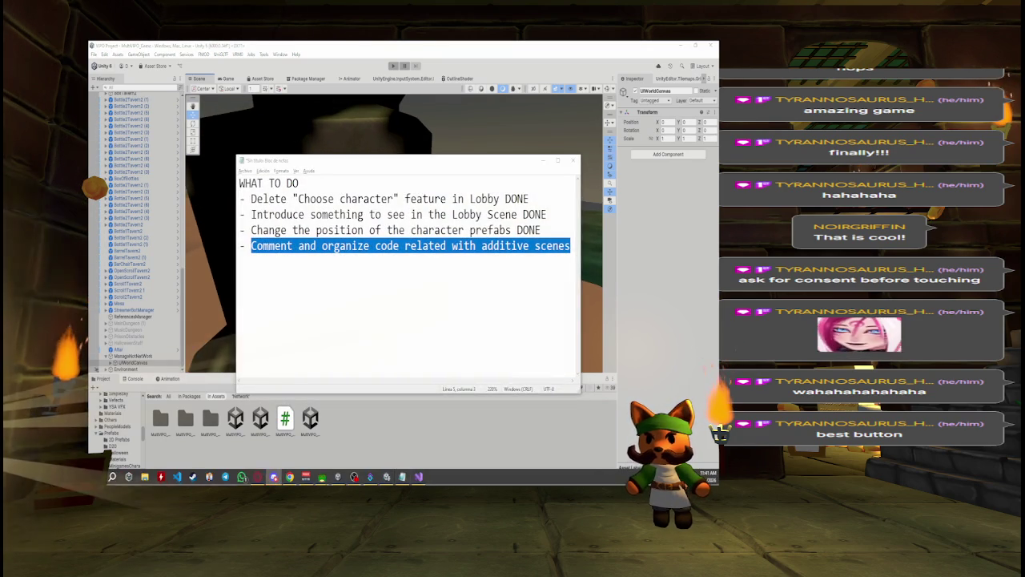
{"action": "left_click", "coordinate": [629, 188]}
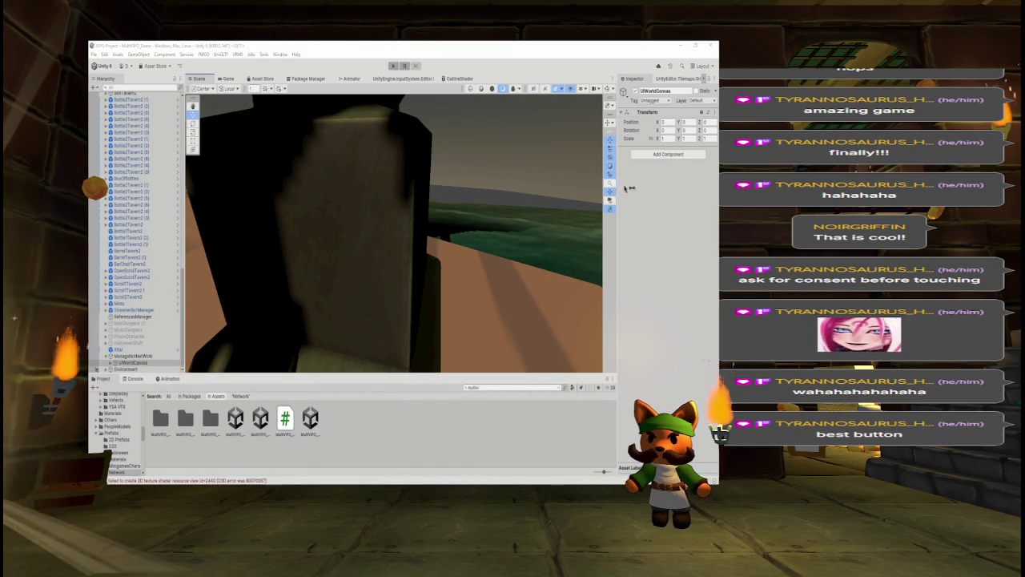
Orbit to the wall artwork and expand UIWorldCanvas to list GraffitiBlock, Canvas and picture children.
{"action": "mouse_move", "coordinate": [547, 245]}
{"action": "left_mouse_down"}
{"action": "mouse_move", "coordinate": [452, 237]}
{"action": "mouse_move", "coordinate": [465, 233]}
{"action": "mouse_move", "coordinate": [290, 192]}
{"action": "mouse_move", "coordinate": [311, 183]}
{"action": "left_mouse_up"}
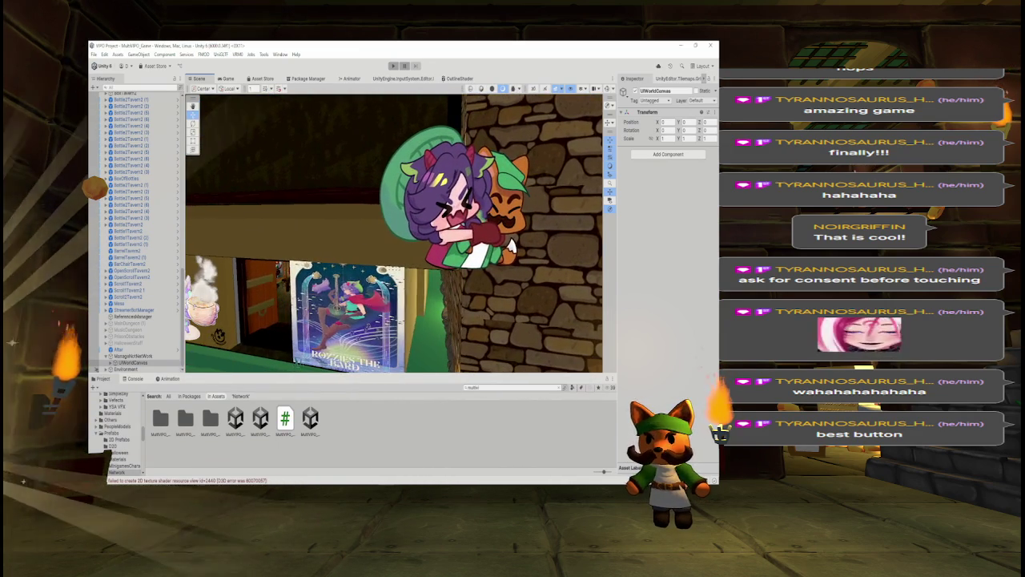
{"action": "left_click", "coordinate": [132, 362]}
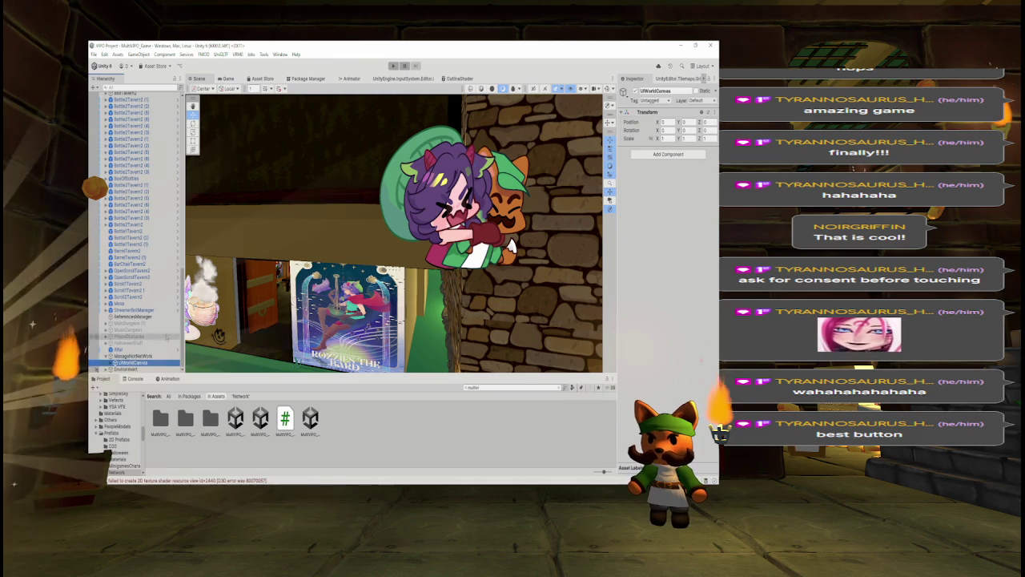
{"action": "key", "text": "Right"}
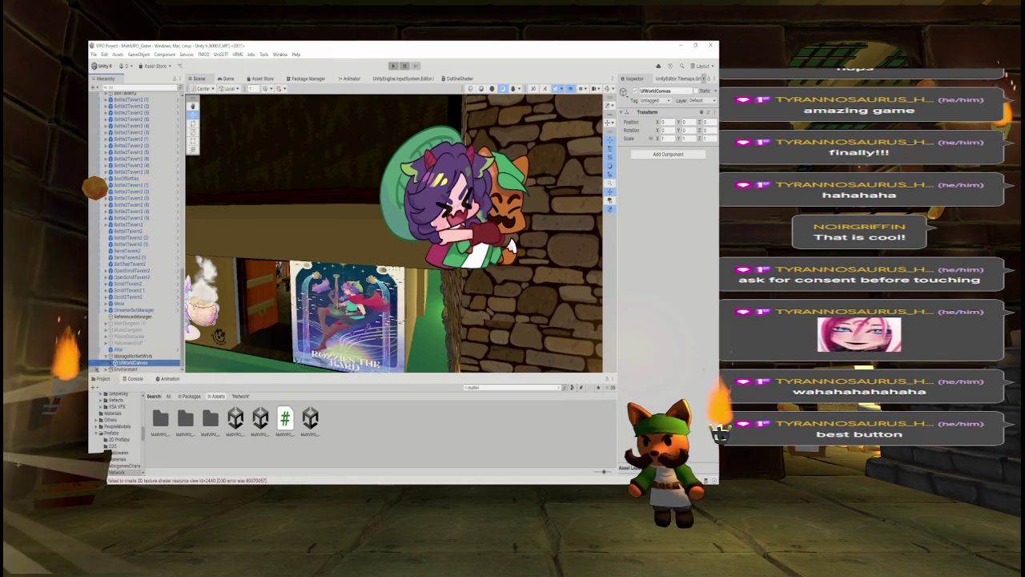
{"action": "scroll", "coordinate": [136, 232], "scroll_direction": "down", "scroll_amount": 5}
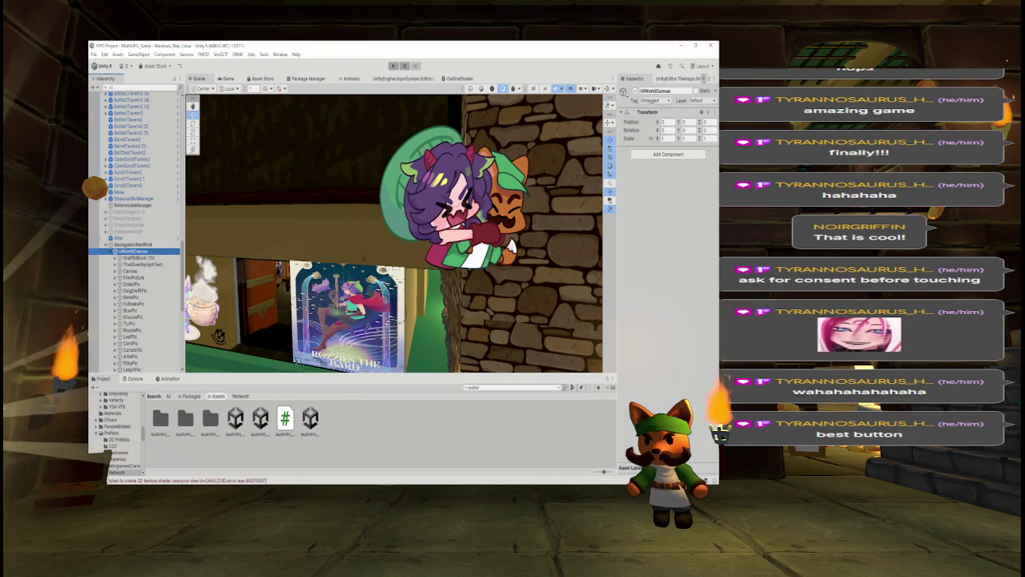
{"action": "right_click", "coordinate": [360, 259]}
{"action": "key", "text": "a"}
{"action": "key", "text": "w"}
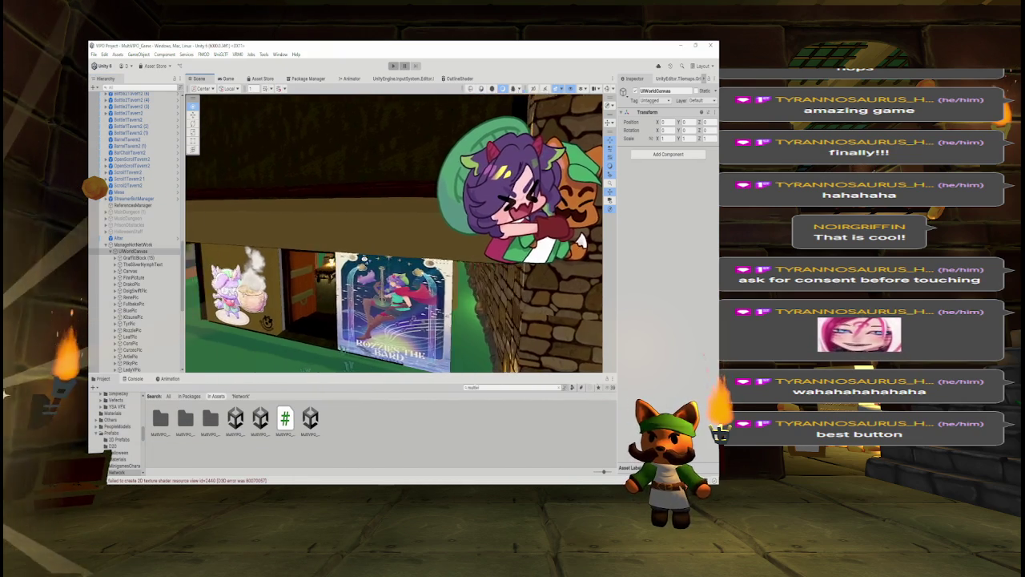
{"action": "key", "text": "s"}
{"action": "key", "text": "d"}
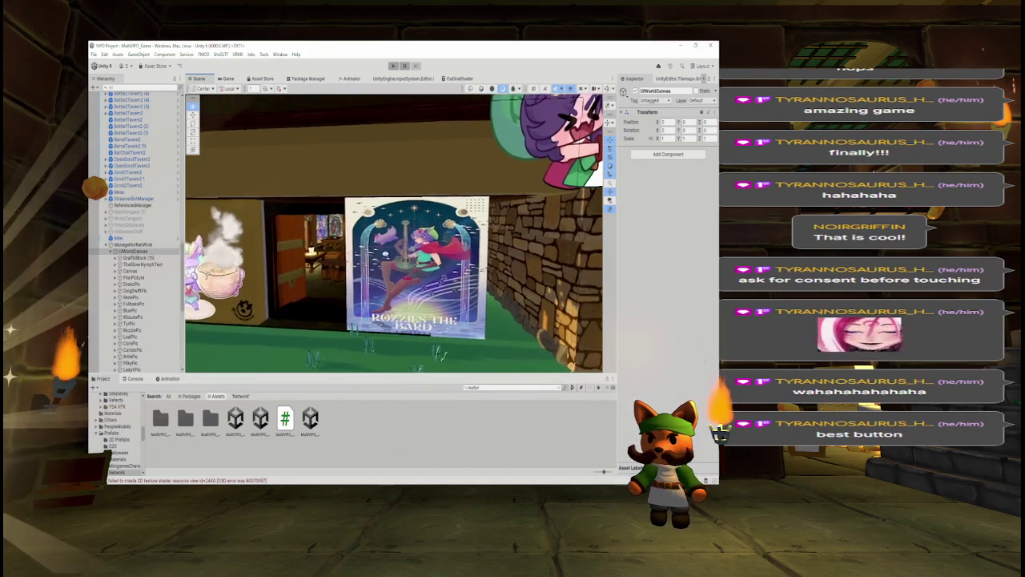
{"action": "key", "text": "e"}
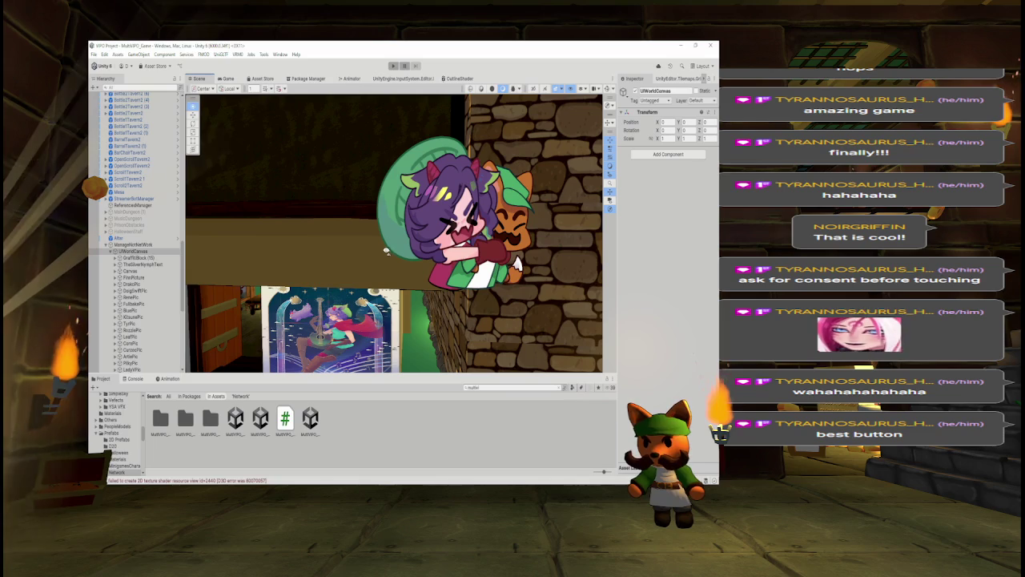
{"action": "key", "text": "w"}
{"action": "key", "text": "q"}
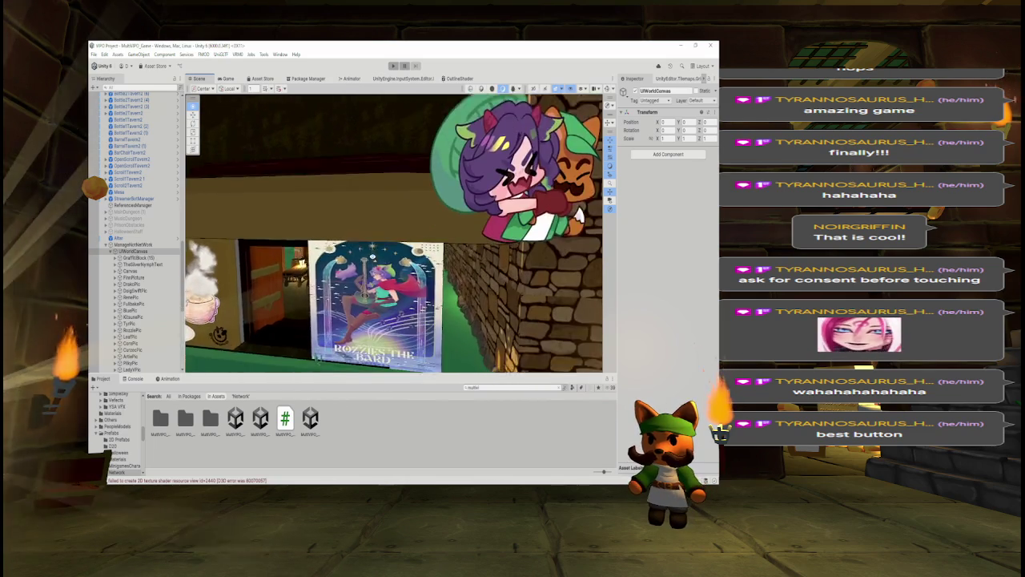
{"action": "key", "text": "a"}
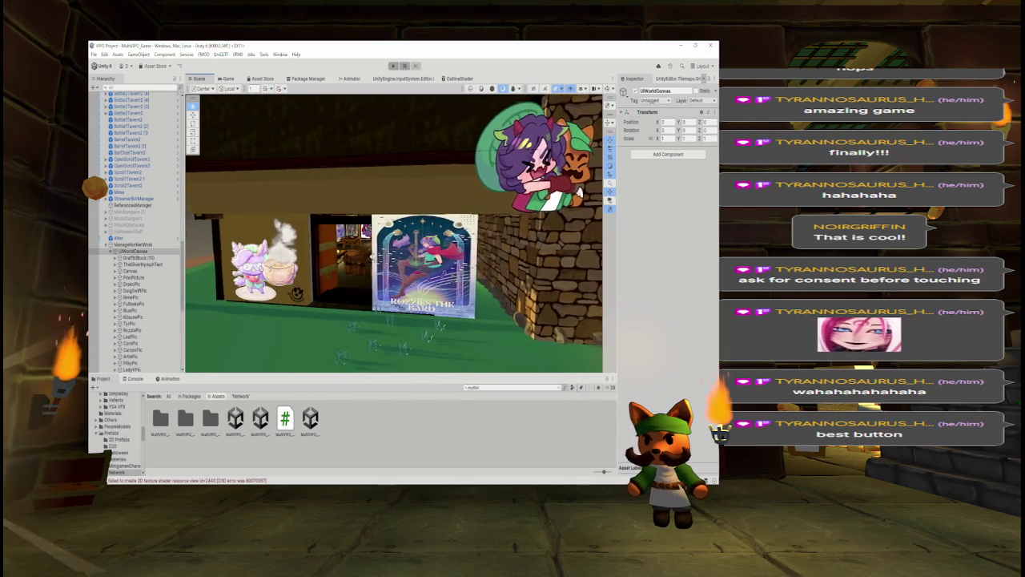
{"action": "key", "text": "d"}
{"action": "key", "text": "e"}
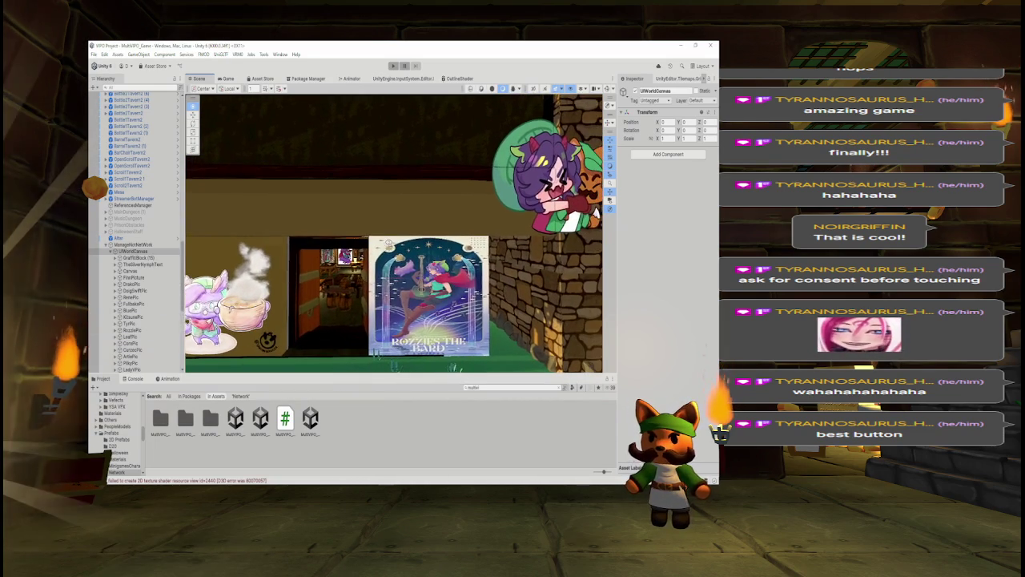
{"action": "key", "text": "d"}
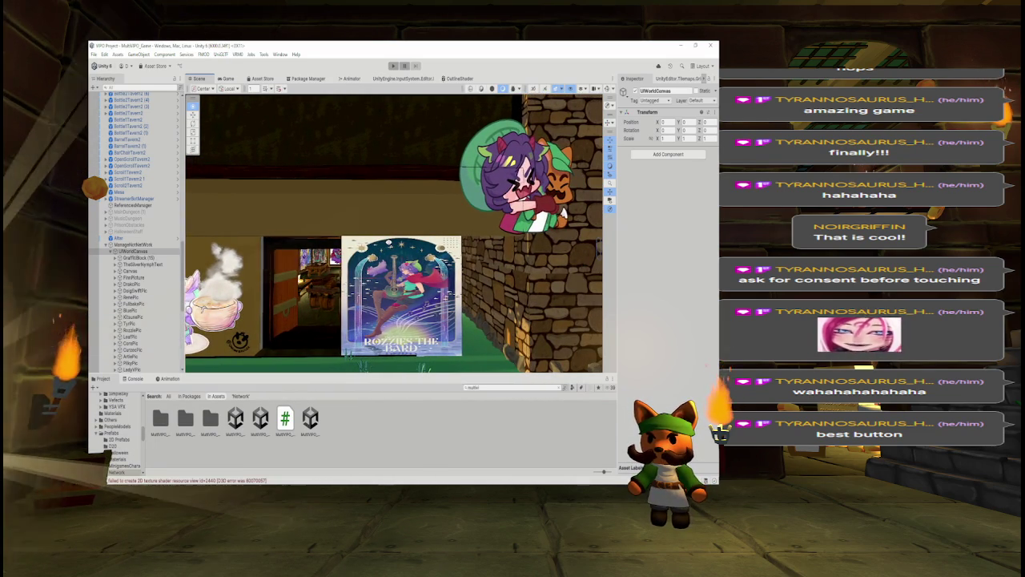
{"action": "key", "text": "d"}
{"action": "key", "text": "d"}
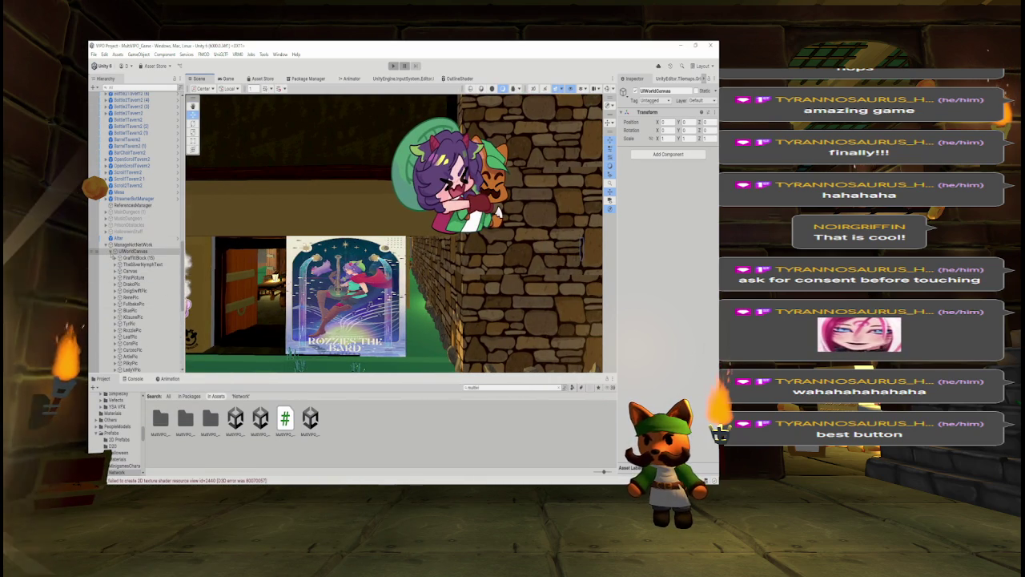
{"action": "key", "text": "Left"}
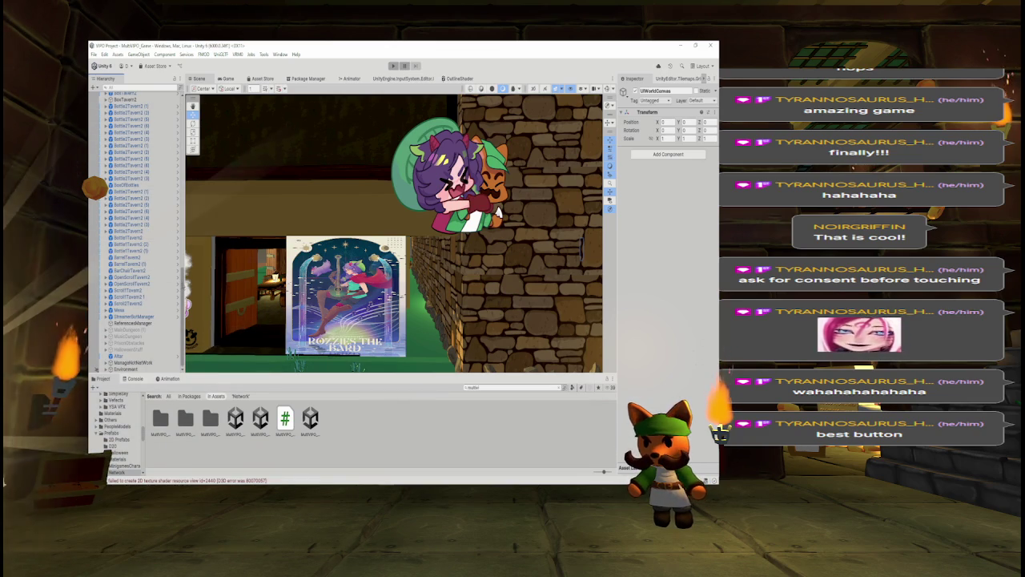
Pan along the tavern wall and poster, then bring up the LobbyController script in Visual Studio.
{"action": "scroll", "coordinate": [181, 230], "scroll_direction": "up", "scroll_amount": 8}
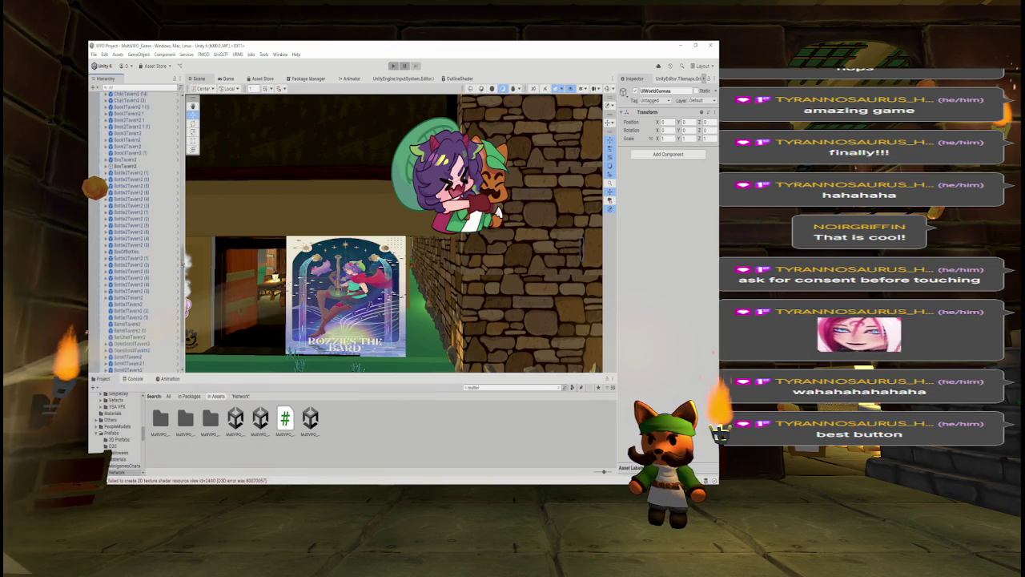
{"action": "scroll", "coordinate": [180, 231], "scroll_direction": "down", "scroll_amount": 1}
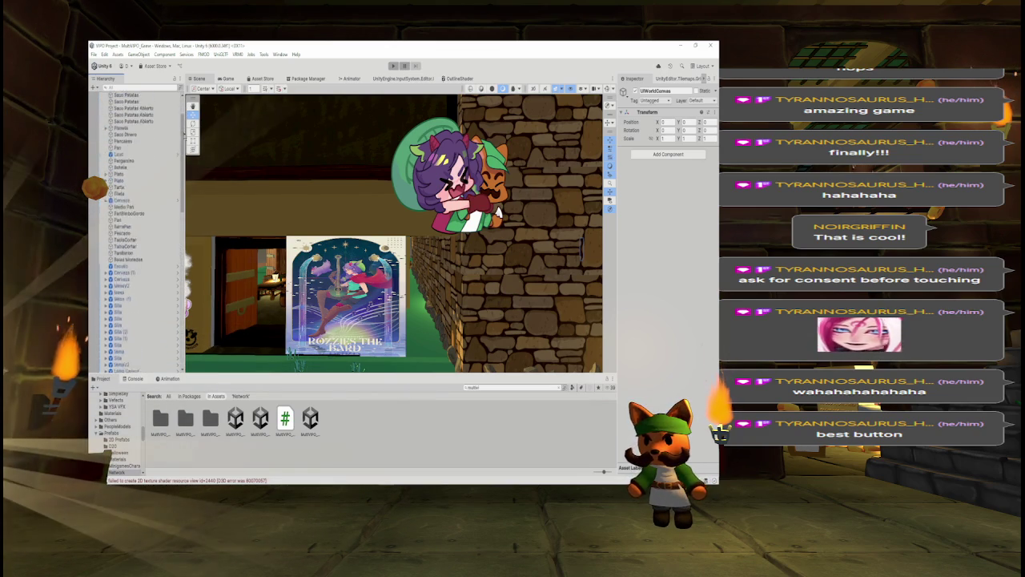
{"action": "scroll", "coordinate": [140, 231], "scroll_direction": "down", "scroll_amount": 6}
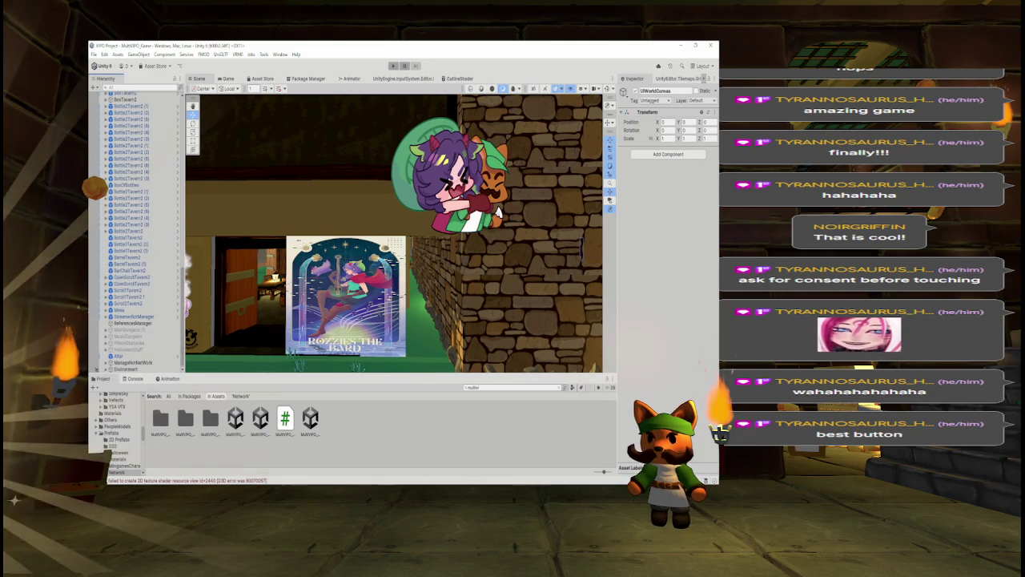
{"action": "mouse_move", "coordinate": [475, 481]}
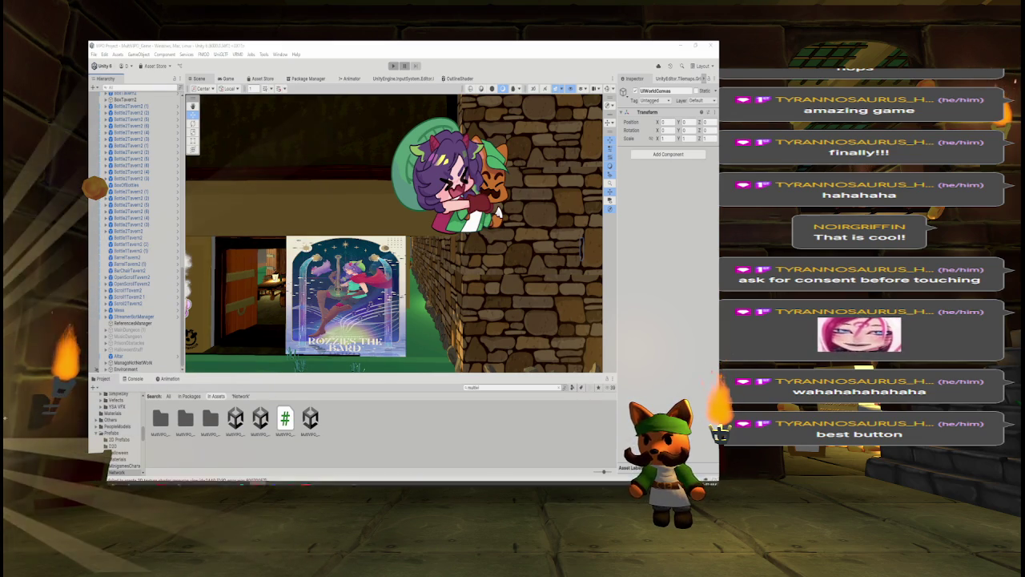
{"action": "key", "text": "f"}
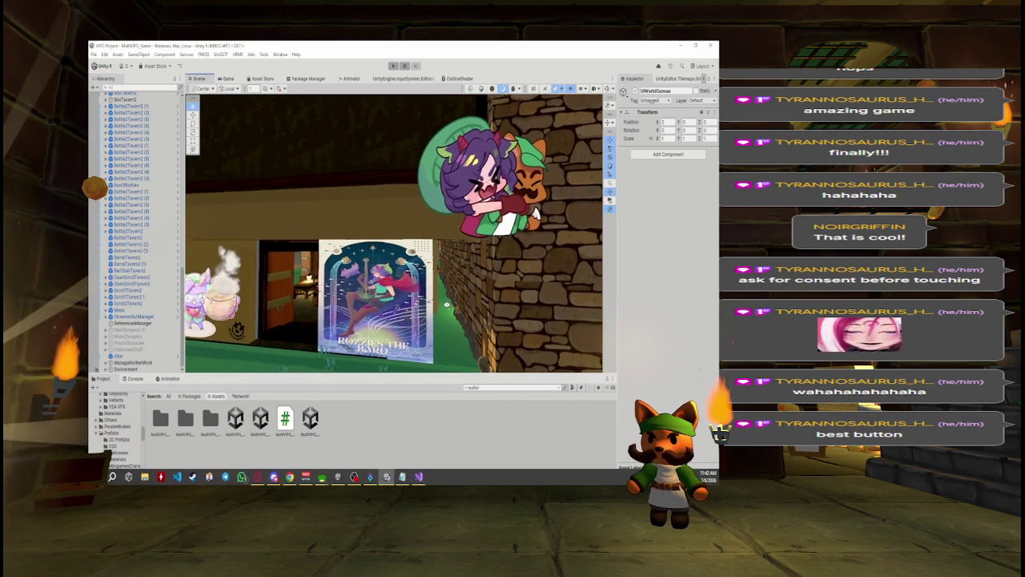
{"action": "key", "text": "f"}
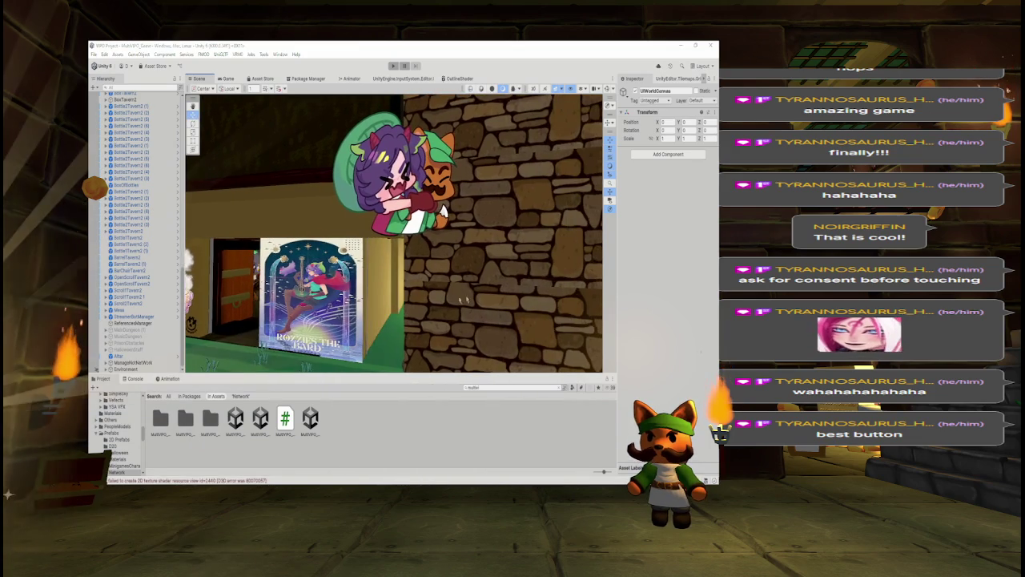
{"action": "key", "text": "alt+Tab"}
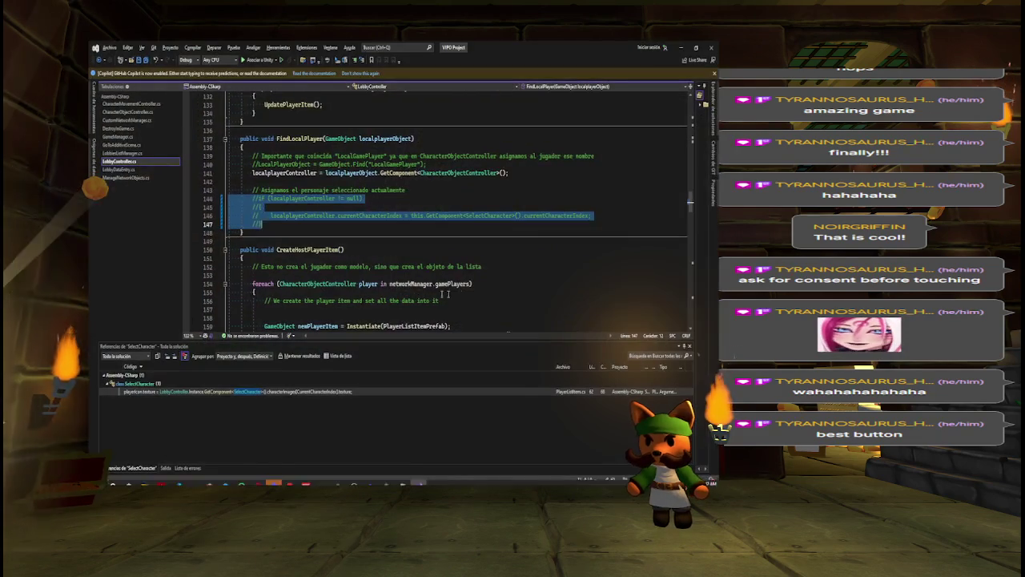
Clear the code selection and close the LobbyController.cs and LobbiesListManager.cs tabs.
{"action": "key", "text": "alt+Tab"}
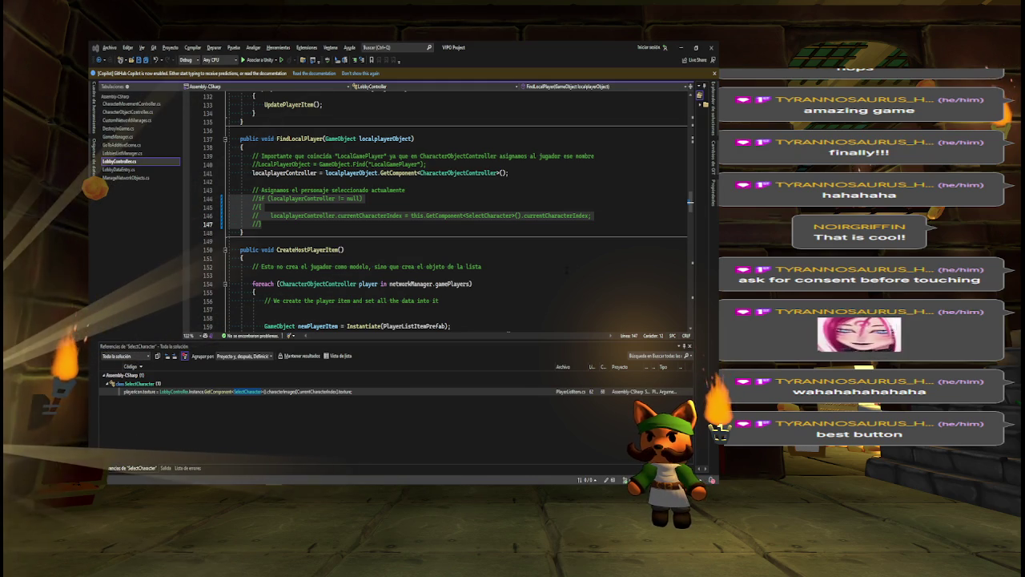
{"action": "key", "text": "Escape"}
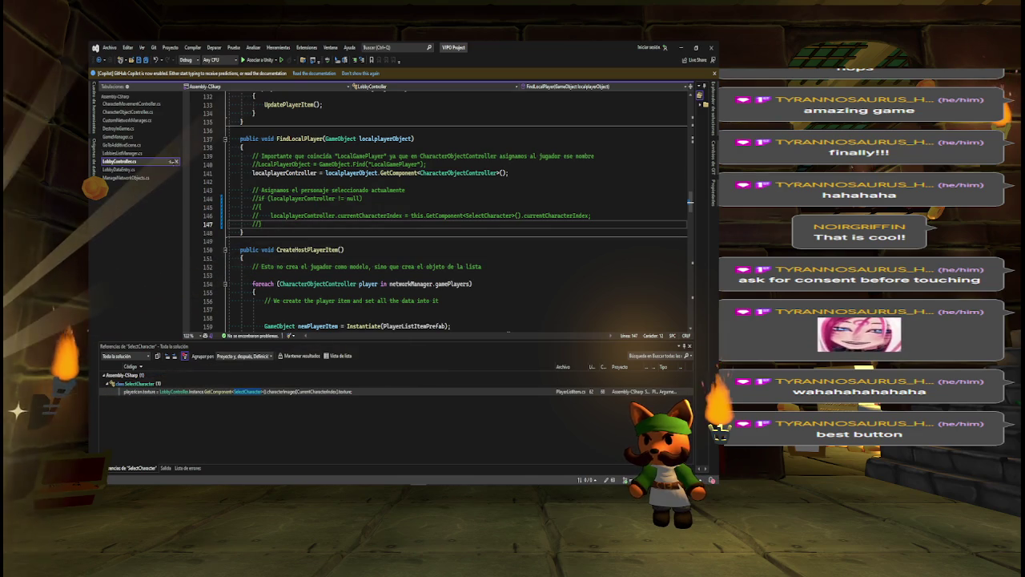
{"action": "left_click", "coordinate": [177, 161]}
{"action": "left_click", "coordinate": [176, 153]}
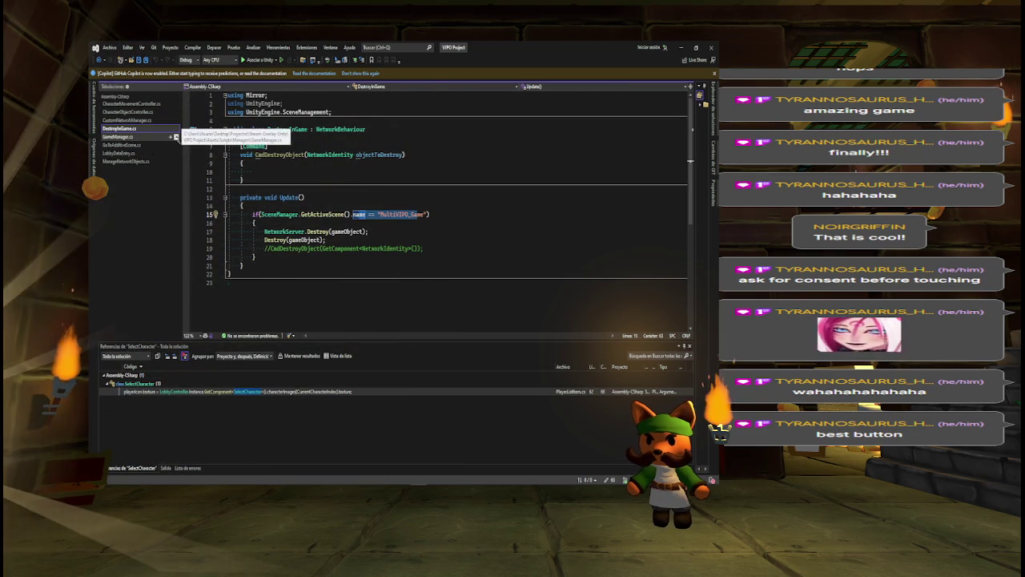
{"action": "left_click", "coordinate": [176, 137]}
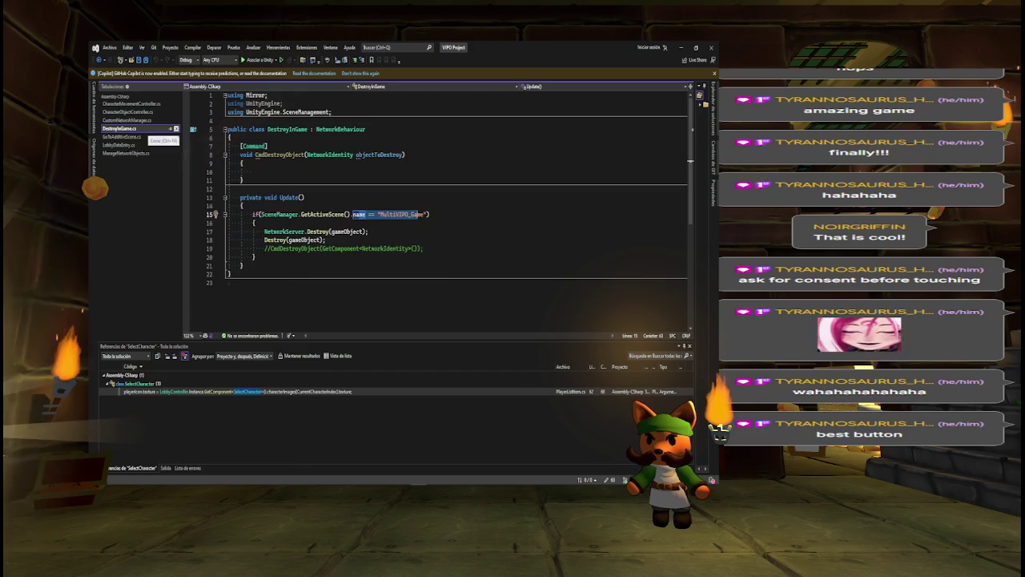
Close DestroyInGame.cs and inspect the goToSceneName field in GoToAdditiveScene.cs.
{"action": "left_click", "coordinate": [177, 128]}
{"action": "left_click", "coordinate": [122, 128]}
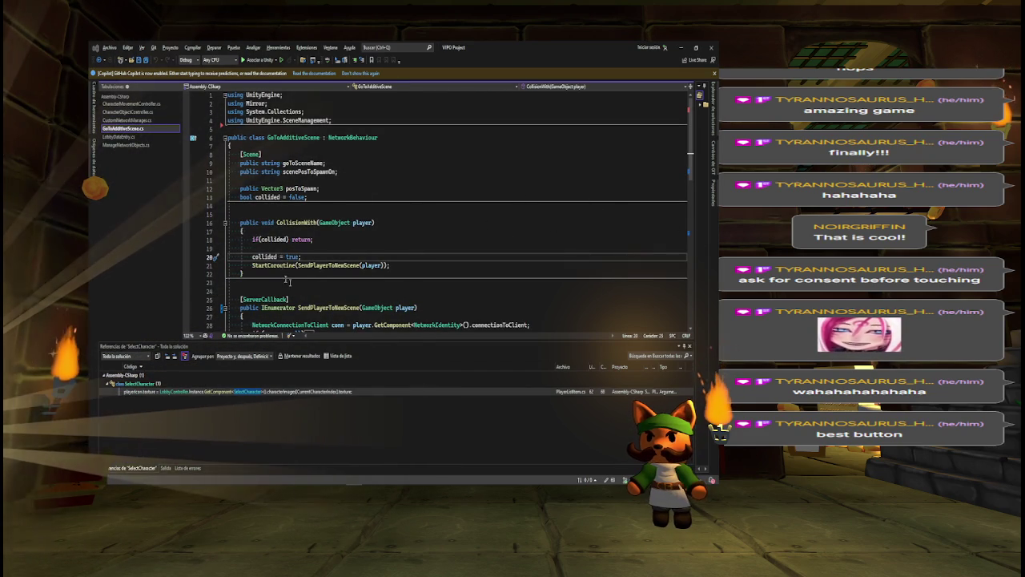
{"action": "left_click", "coordinate": [282, 163]}
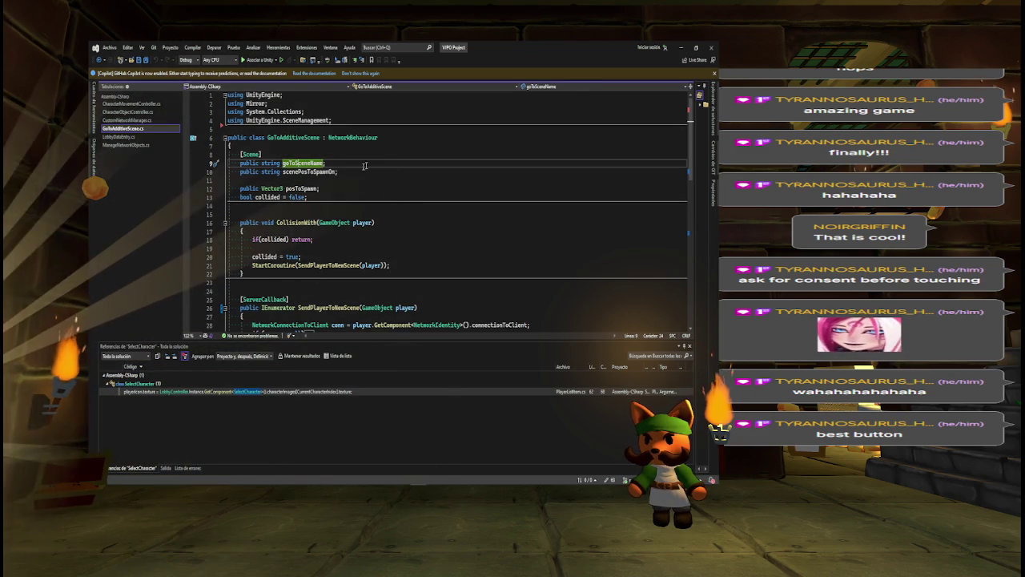
Search GoToAdditiveScene.cs for scenePosToSpawnOn and place the caret on its declaration.
{"action": "key", "text": "Down"}
{"action": "key", "text": "ctrl+f"}
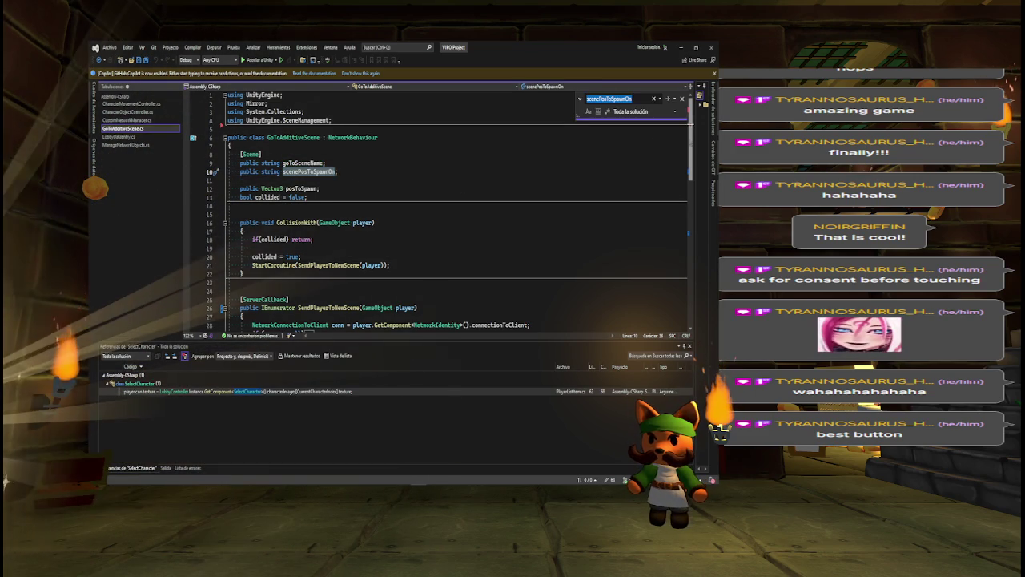
{"action": "scroll", "coordinate": [696, 142], "scroll_direction": "down", "scroll_amount": 1}
{"action": "scroll", "coordinate": [456, 208], "scroll_direction": "up", "scroll_amount": 1}
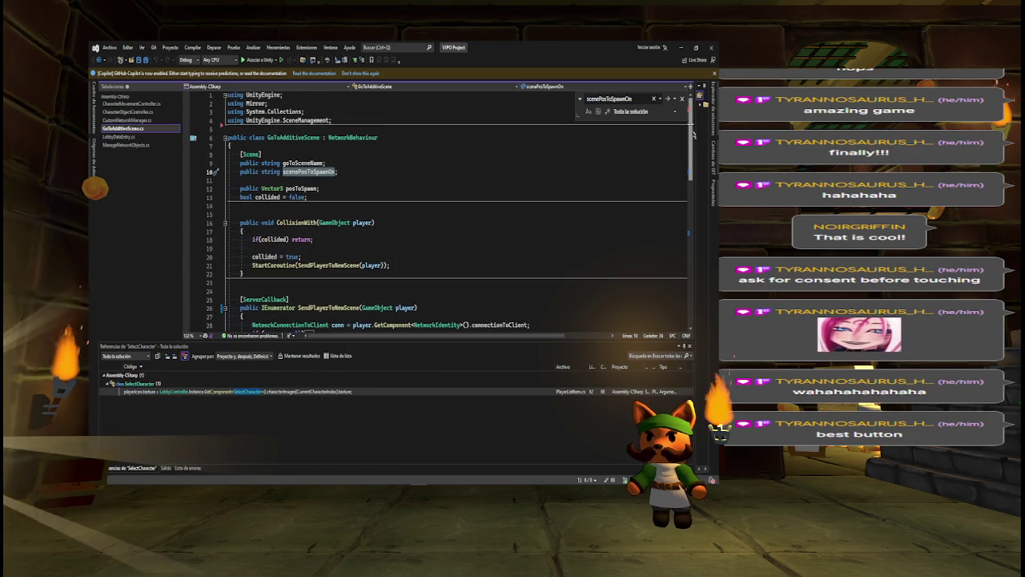
{"action": "scroll", "coordinate": [457, 208], "scroll_direction": "down", "scroll_amount": 3}
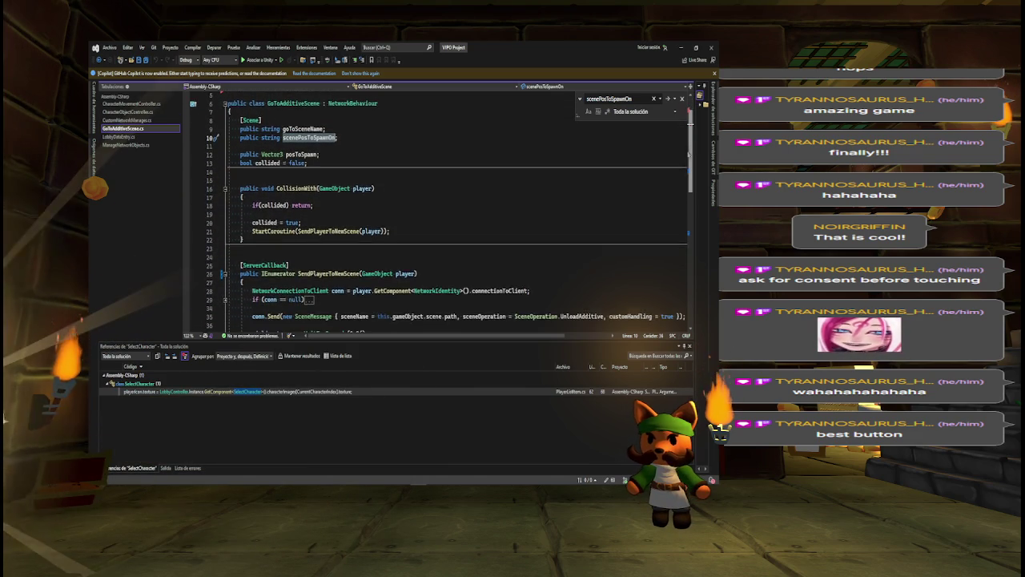
{"action": "scroll", "coordinate": [456, 209], "scroll_direction": "down", "scroll_amount": 5}
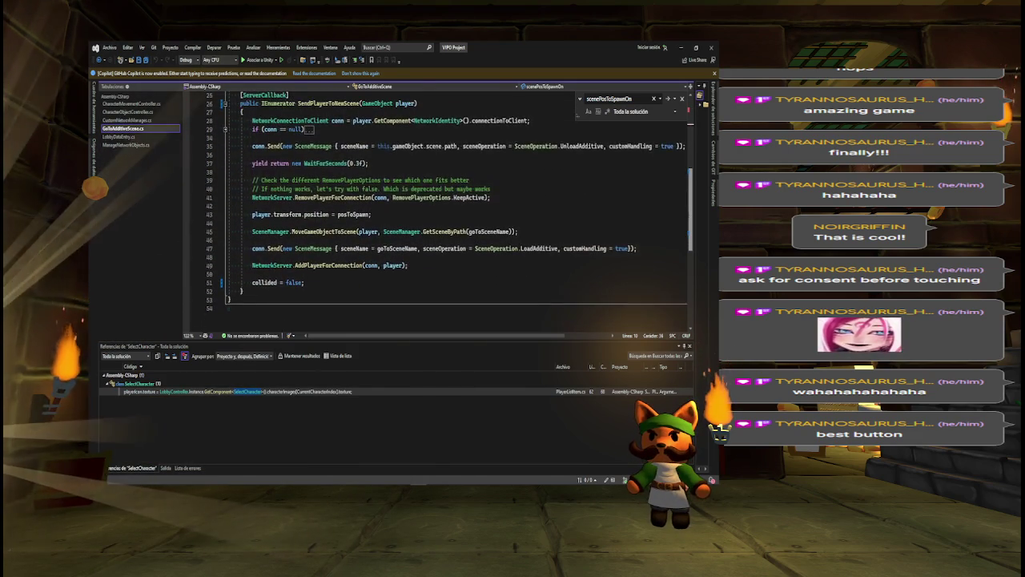
{"action": "scroll", "coordinate": [456, 209], "scroll_direction": "up", "scroll_amount": 4}
{"action": "scroll", "coordinate": [684, 144], "scroll_direction": "up", "scroll_amount": 3}
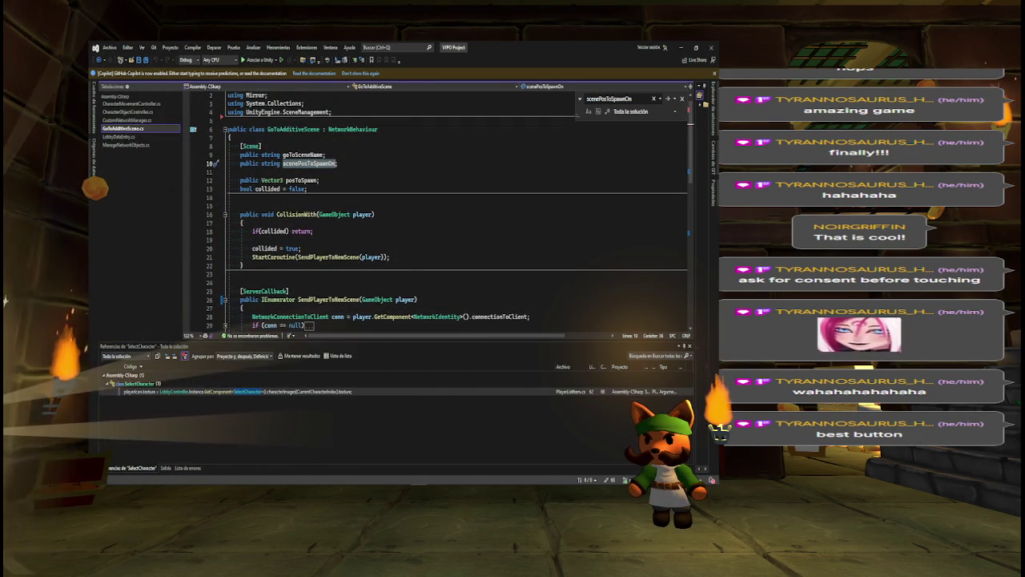
{"action": "left_click", "coordinate": [239, 163]}
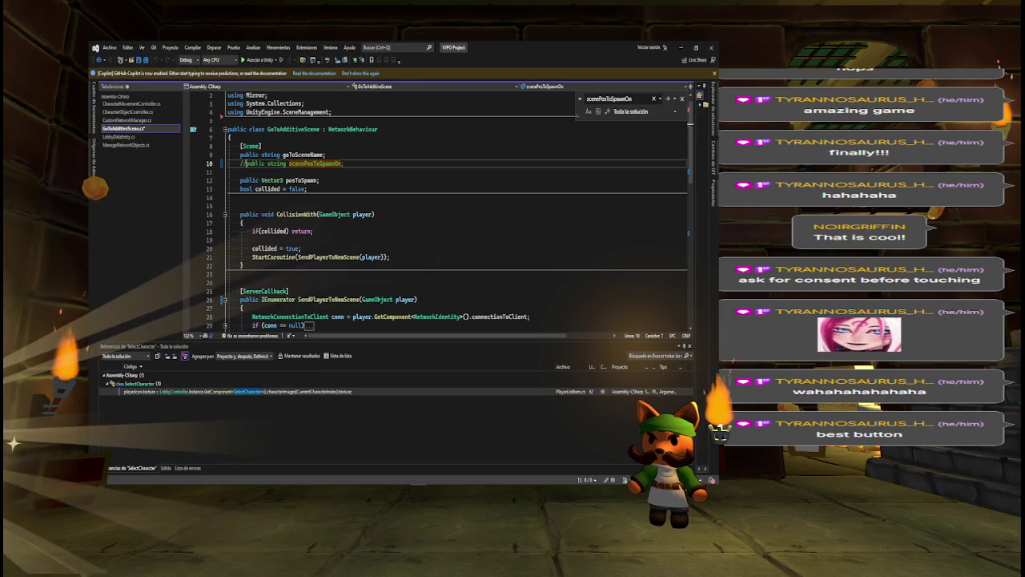
{"action": "left_click", "coordinate": [314, 177]}
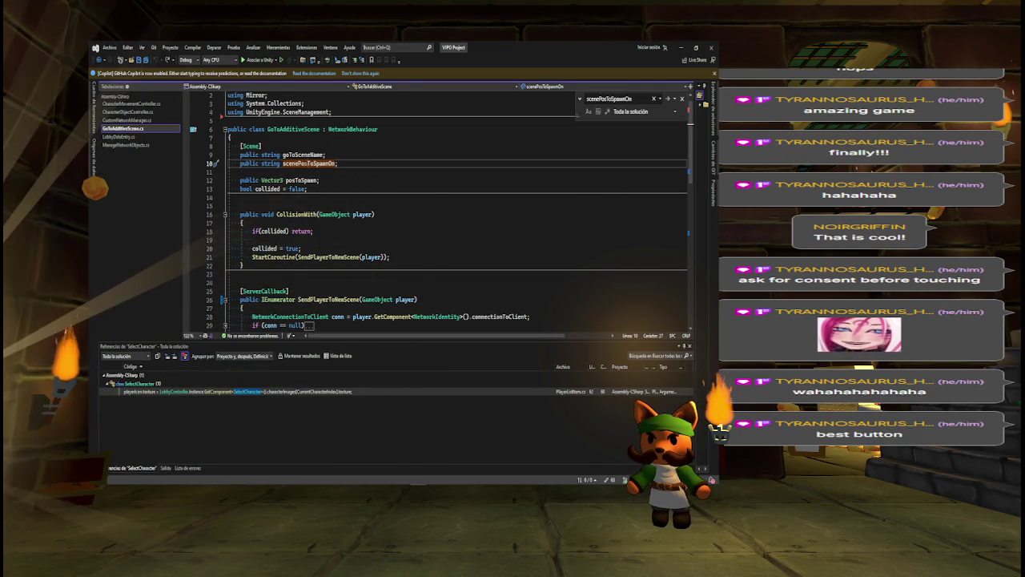
Confirm scenePosToSpawnOn has no references, delete the field, and save the script.
{"action": "right_click", "coordinate": [182, 166]}
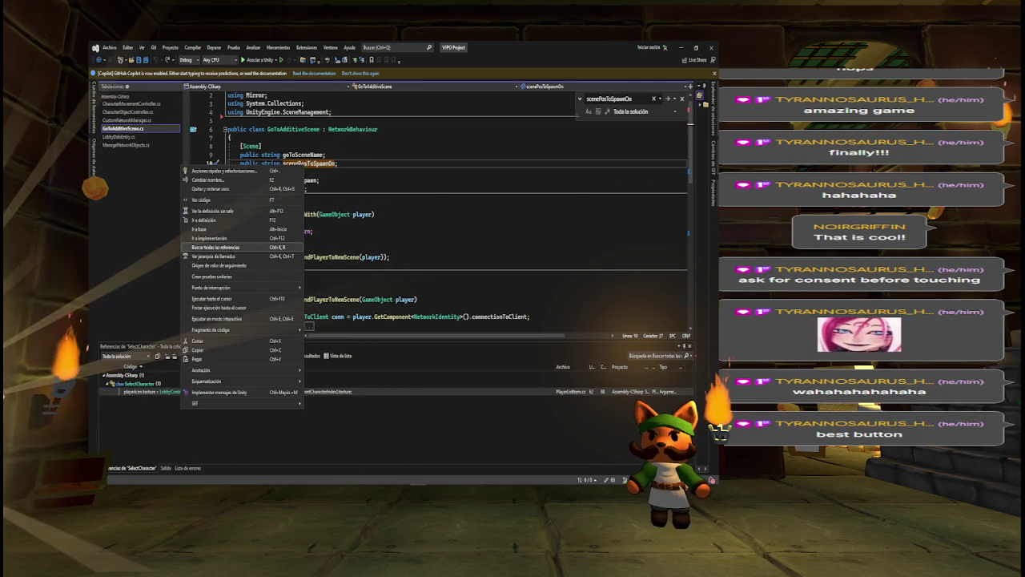
{"action": "left_click", "coordinate": [215, 247]}
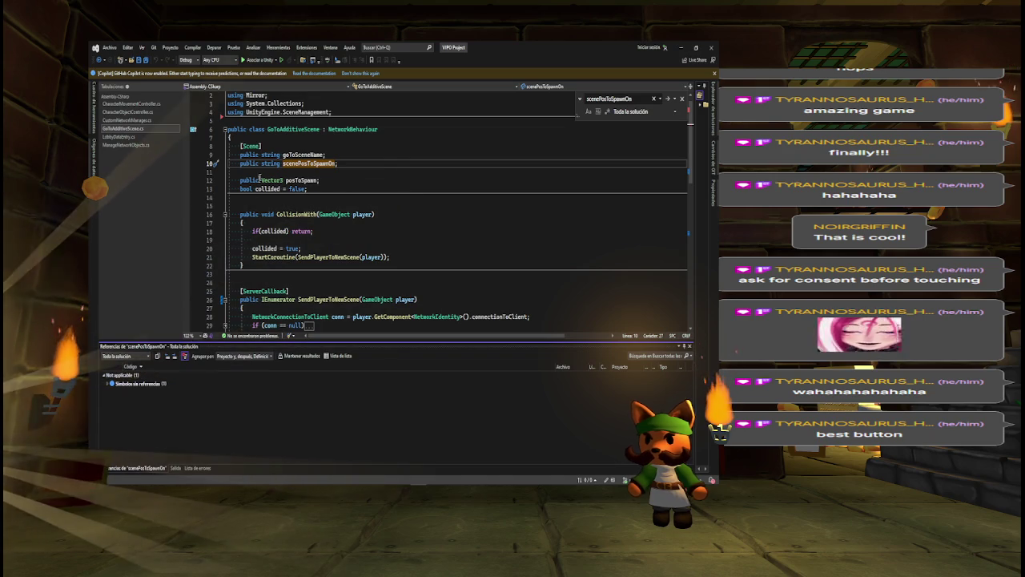
{"action": "key", "text": "Delete"}
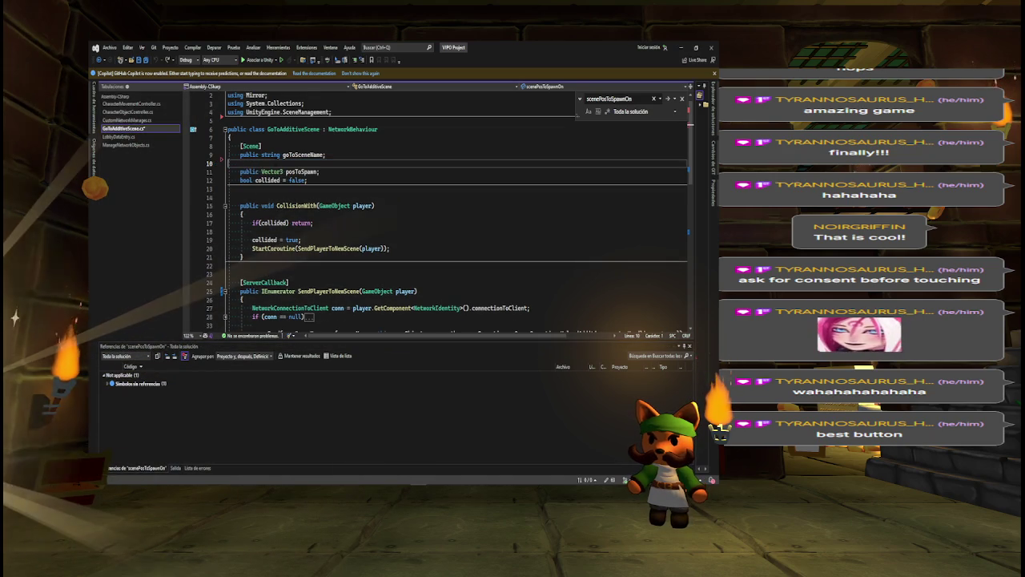
{"action": "key", "text": "ctrl+s"}
{"action": "scroll", "coordinate": [449, 208], "scroll_direction": "down", "scroll_amount": 2}
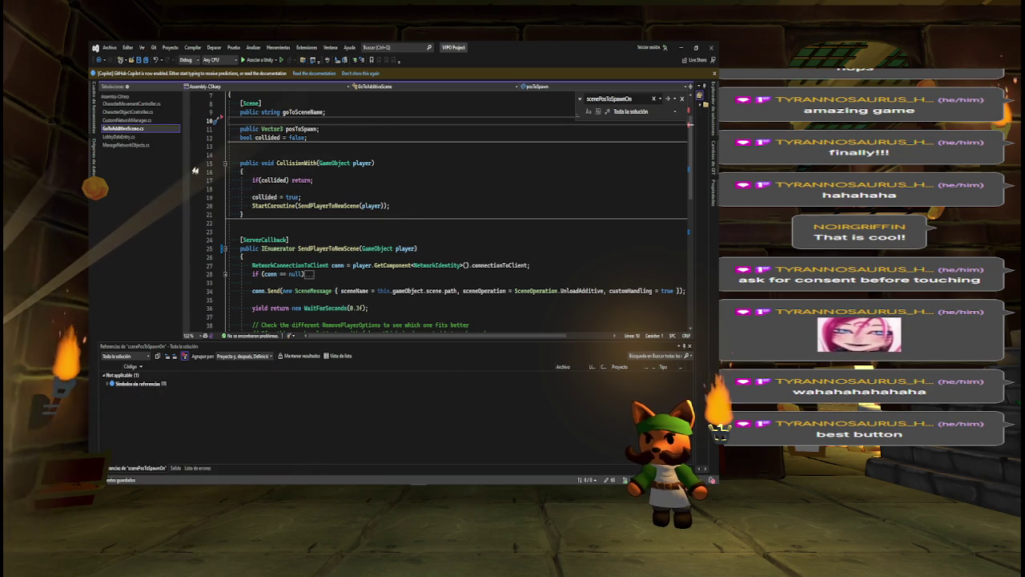
{"action": "right_click", "coordinate": [291, 165]}
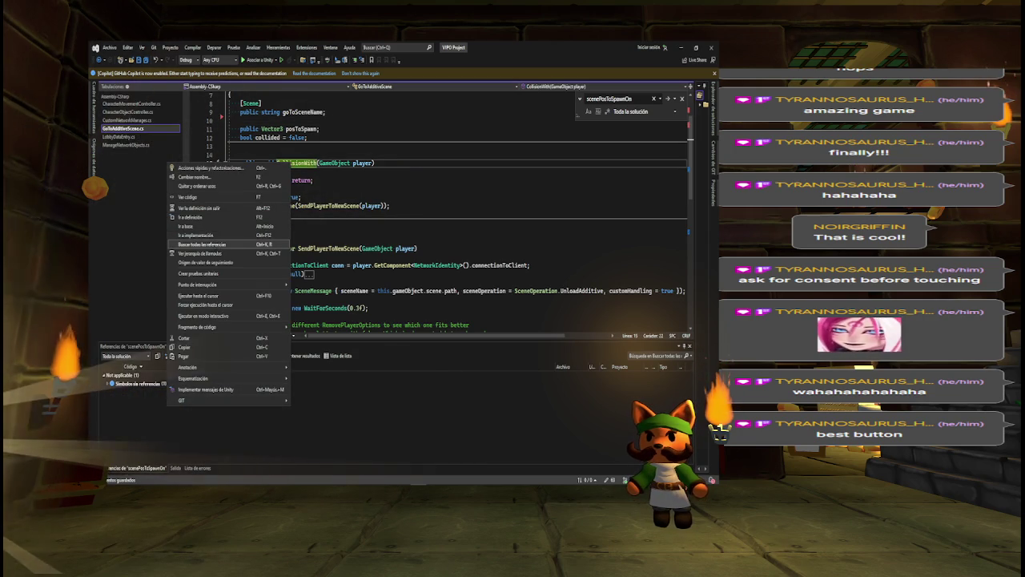
Check CollisionWith's references, then select and delete the whole CollisionWith method.
{"action": "left_click", "coordinate": [207, 242]}
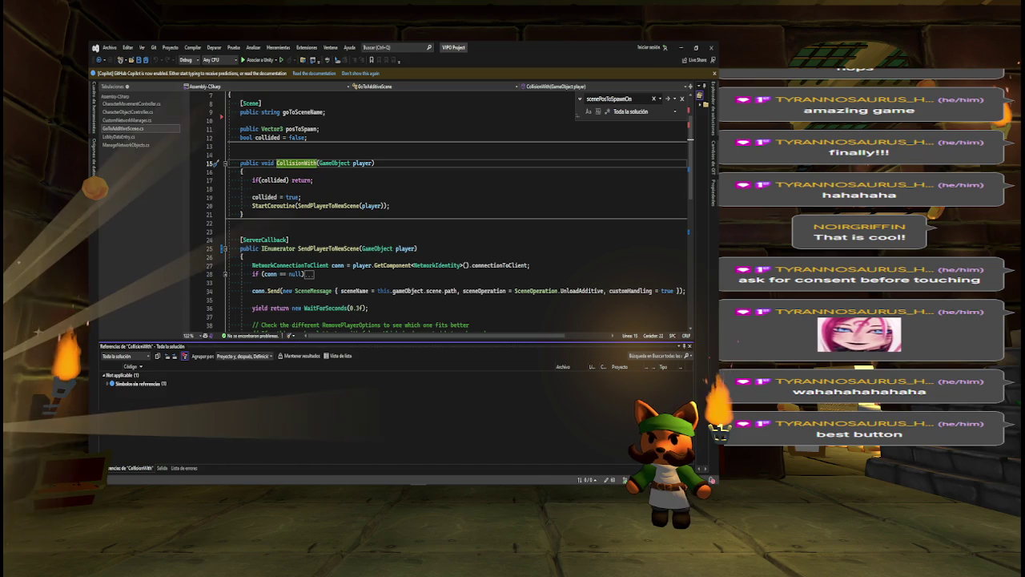
{"action": "left_click", "coordinate": [225, 163]}
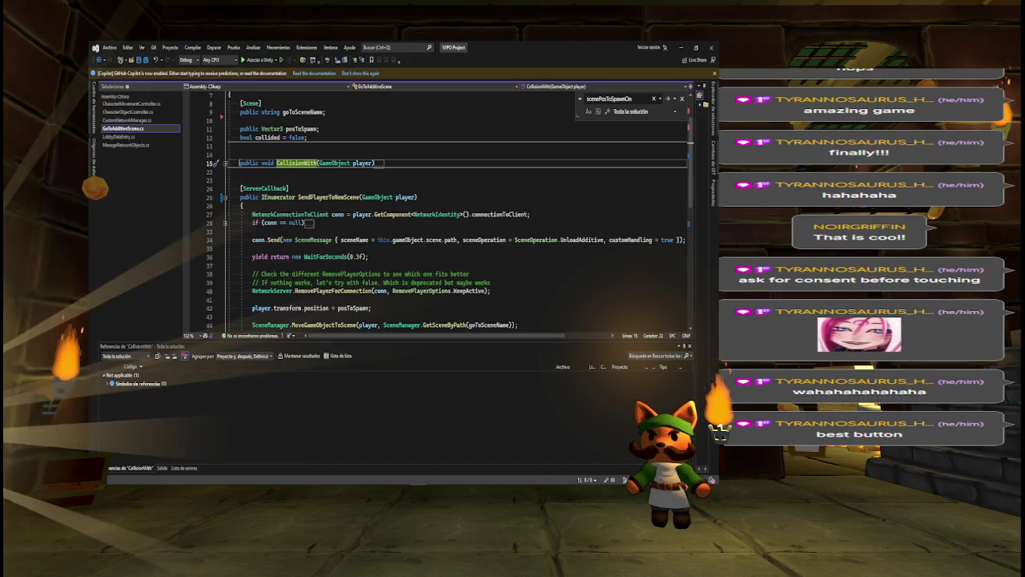
{"action": "left_click", "coordinate": [225, 164]}
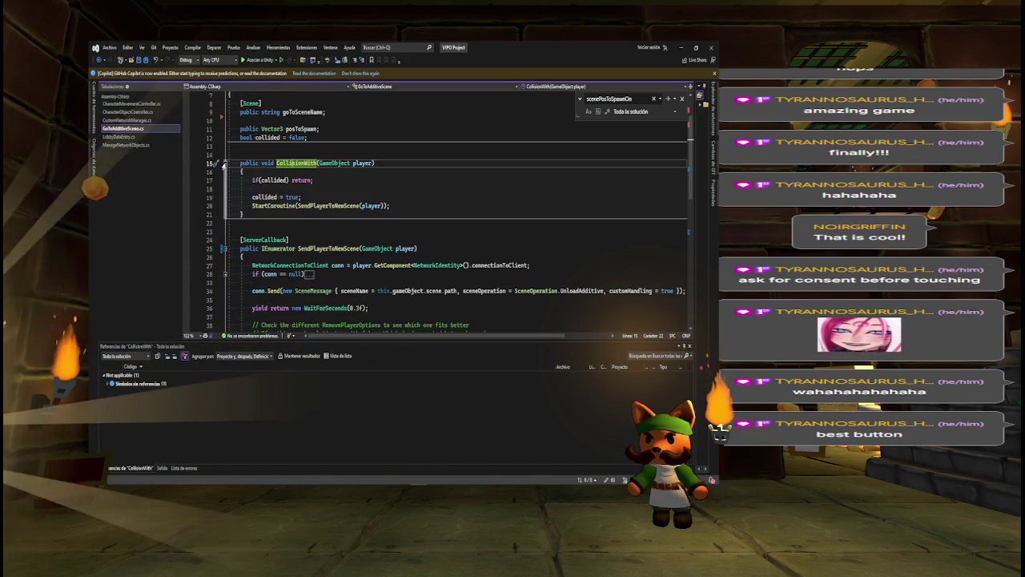
{"action": "left_click_drag", "start_coordinate": [240, 163], "coordinate": [243, 214]}
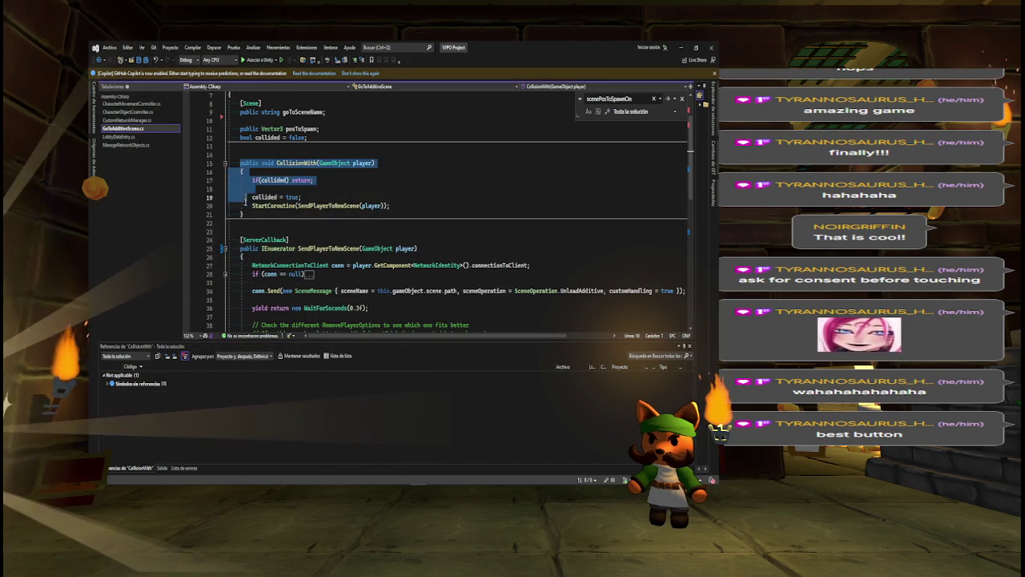
{"action": "key", "text": "Delete"}
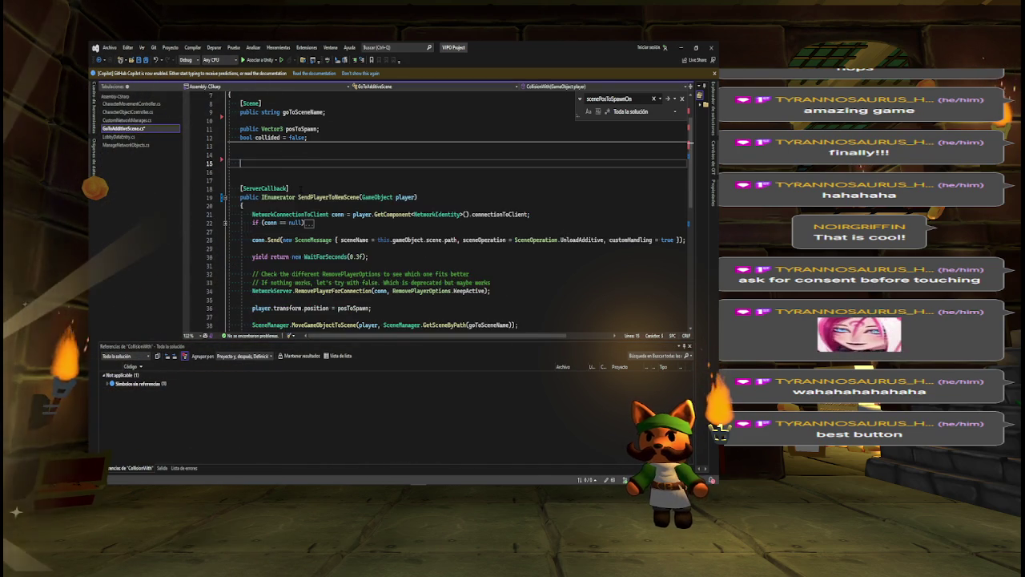
{"action": "key", "text": "BackSpace"}
{"action": "key", "text": "BackSpace"}
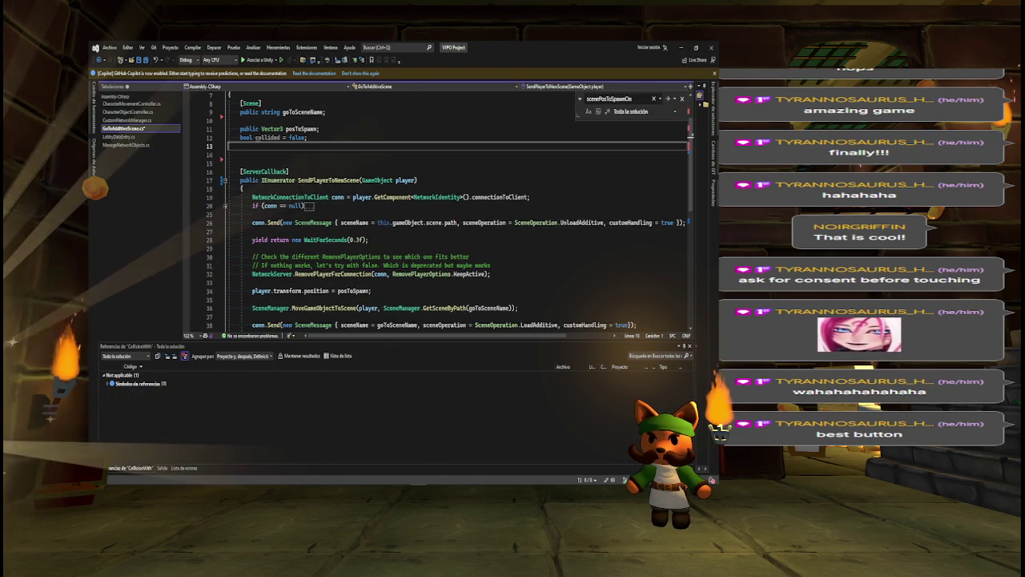
Delete the bool collided field and leftover blank lines, then save the script.
{"action": "key", "text": "shift+Up"}
{"action": "key", "text": "Delete"}
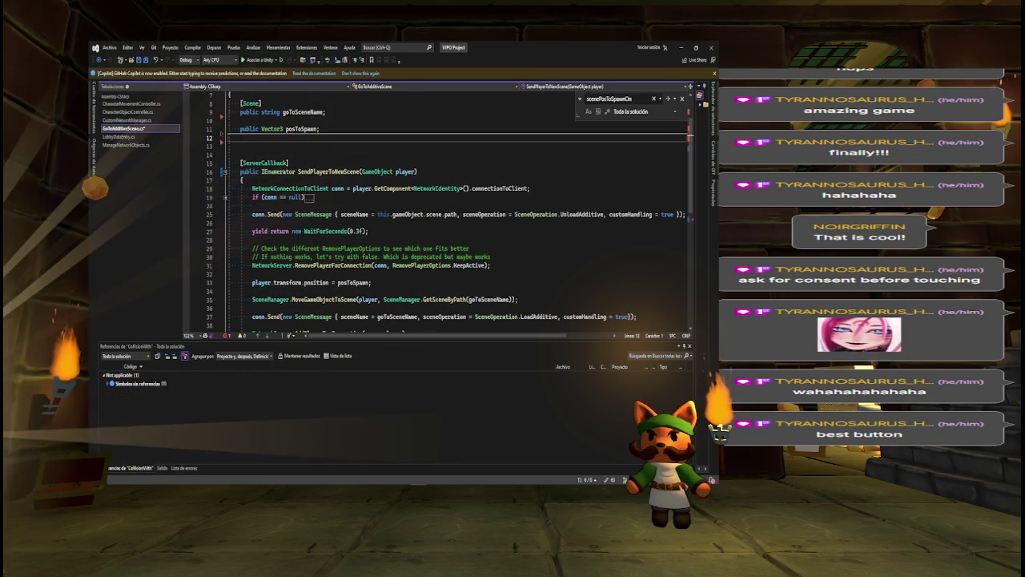
{"action": "key", "text": "Delete"}
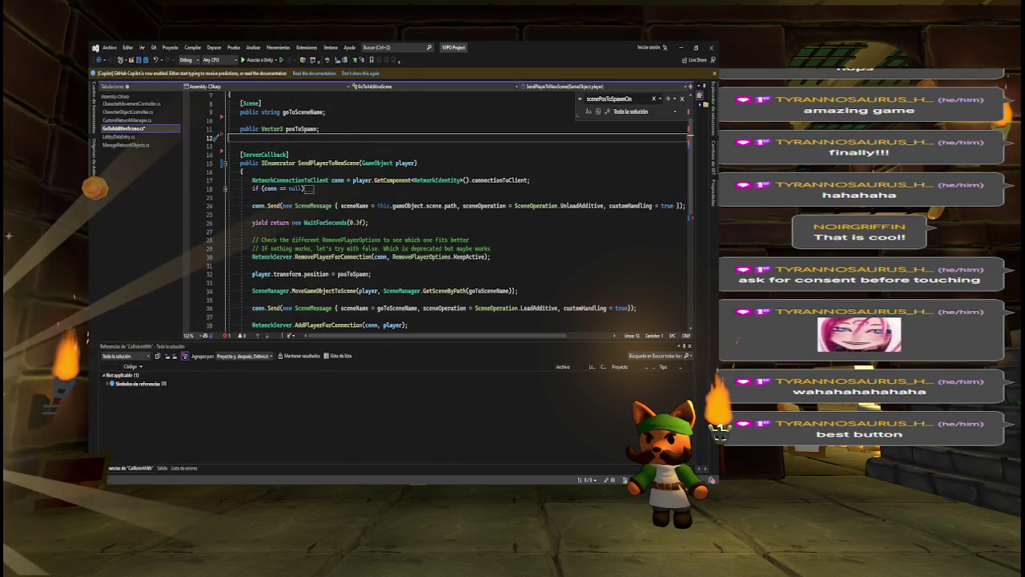
{"action": "key", "text": "Delete"}
{"action": "key", "text": "ctrl+s"}
{"action": "key", "text": "ctrl+f"}
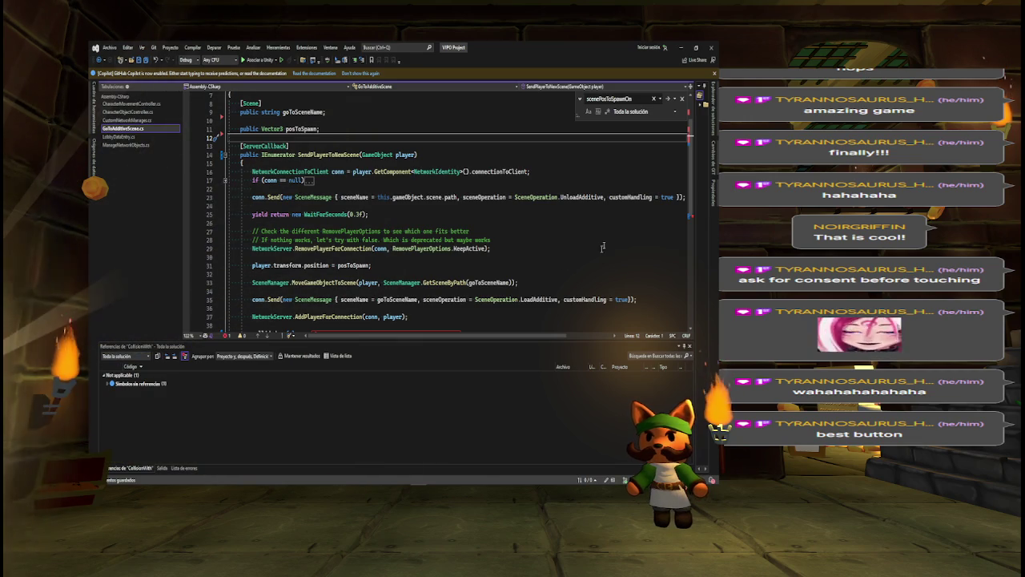
{"action": "scroll", "coordinate": [641, 202], "scroll_direction": "down", "scroll_amount": 3}
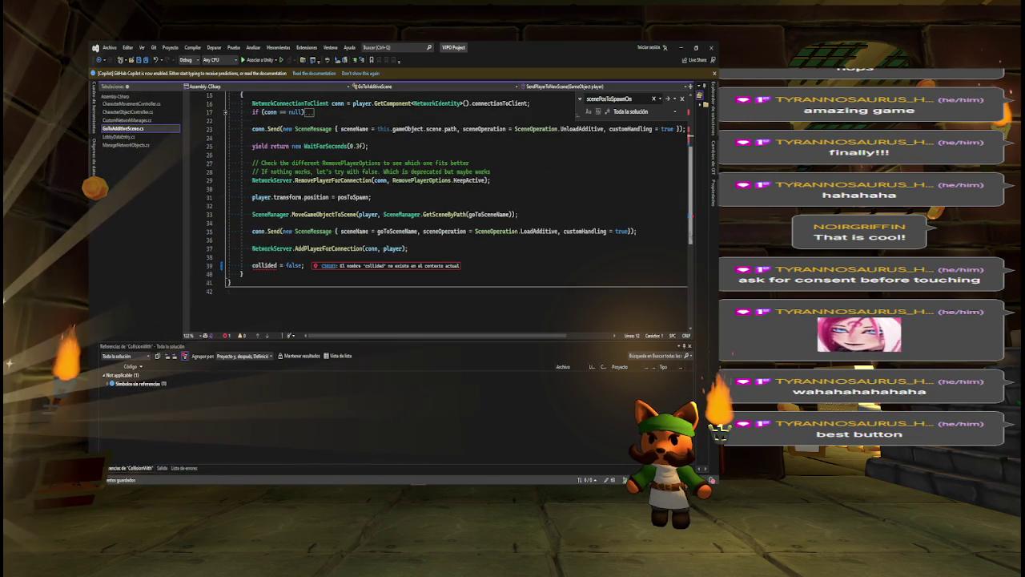
{"action": "scroll", "coordinate": [689, 216], "scroll_direction": "up", "scroll_amount": 2}
{"action": "scroll", "coordinate": [449, 208], "scroll_direction": "up", "scroll_amount": 1}
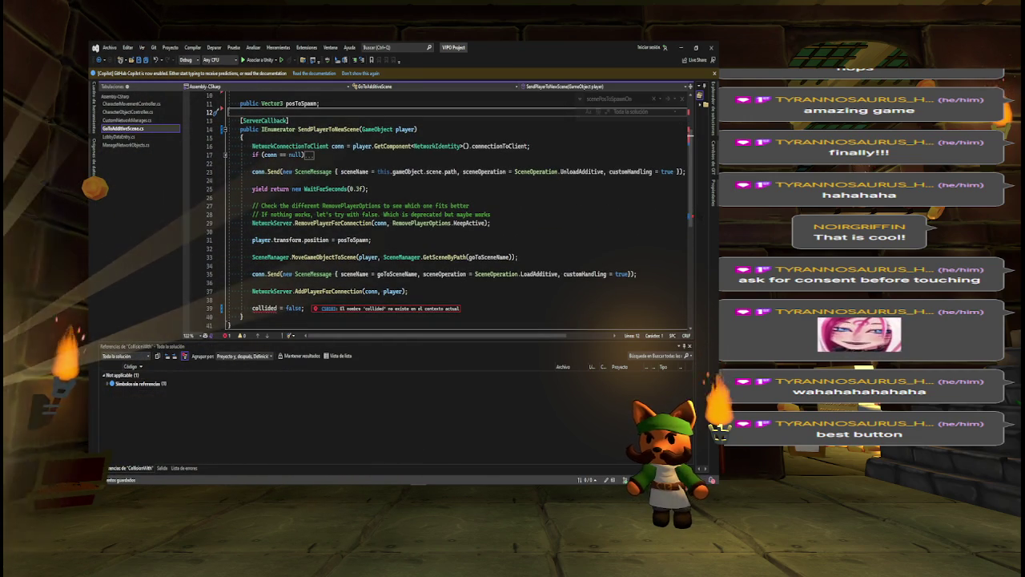
Redeclare 'bool collided = false;' and add 'collided = false;' at the end of the coroutine.
{"action": "type", "text": "bool collided = false;"}
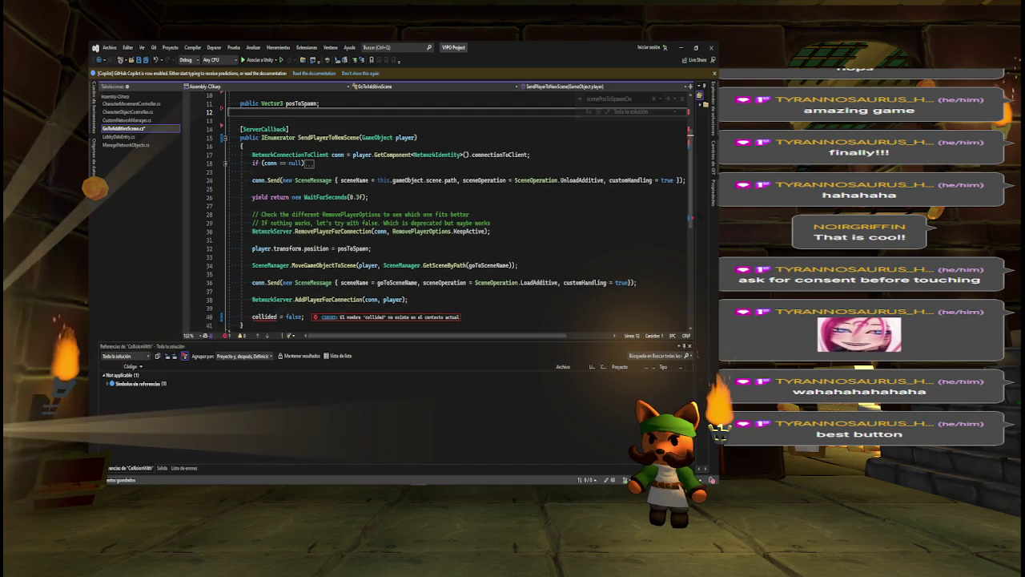
{"action": "key", "text": "Return"}
{"action": "key", "text": "Return"}
{"action": "key", "text": "Return"}
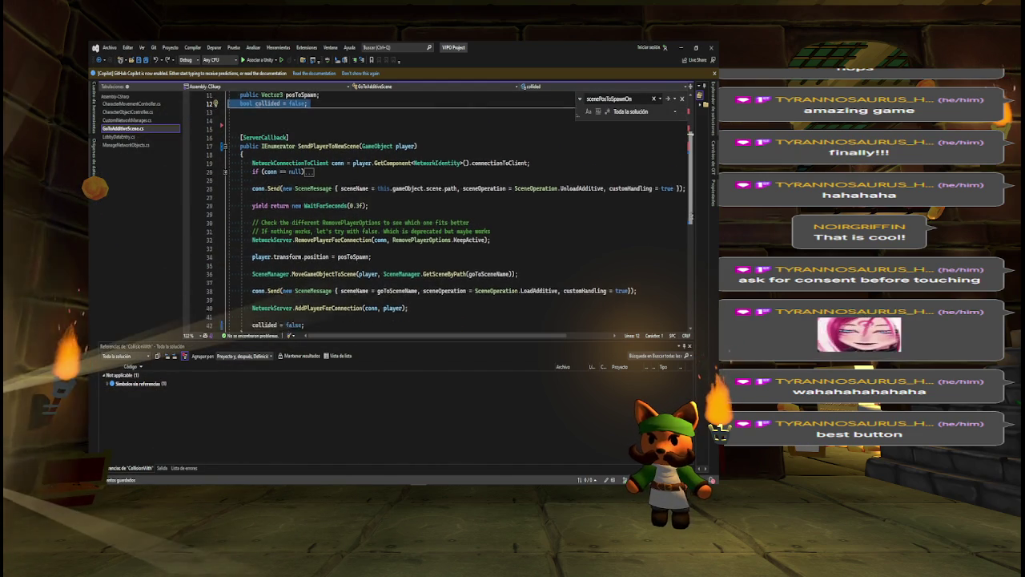
{"action": "type", "text": "collided = false;"}
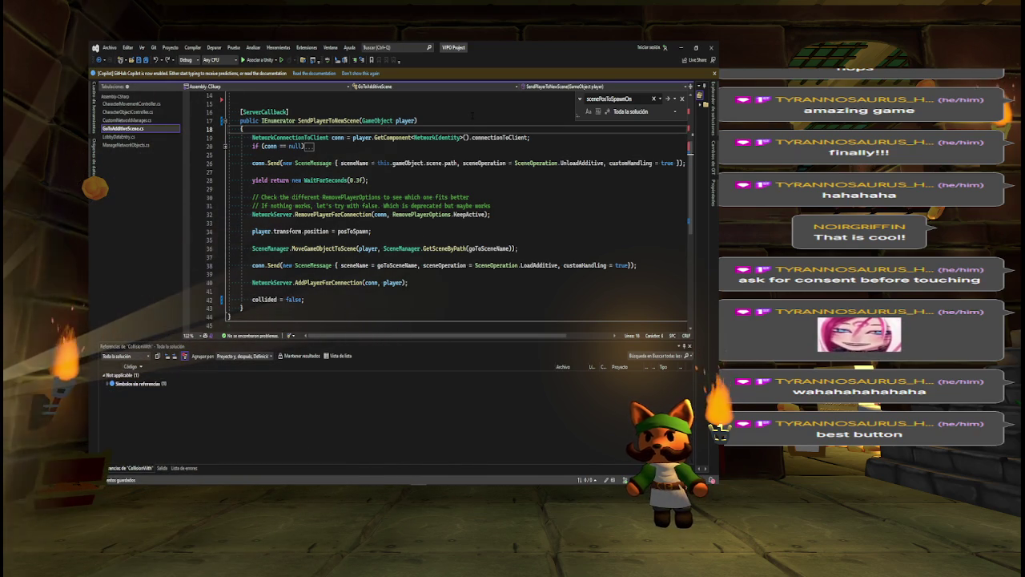
Add a '// Why ServerCallback?' comment above the [ServerCallback] attribute.
{"action": "key", "text": "Up"}
{"action": "key", "text": "Up"}
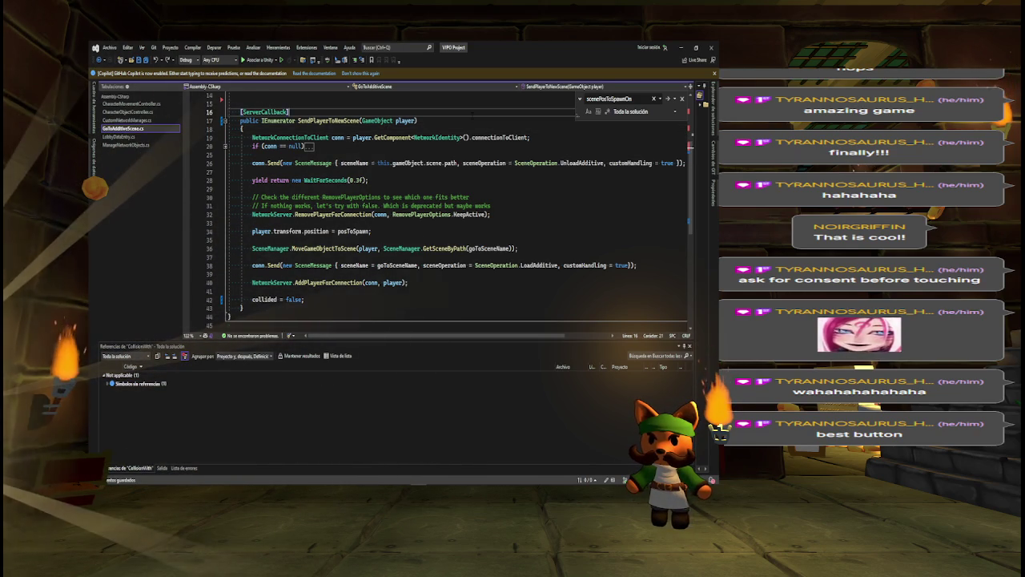
{"action": "key", "text": "ctrl+Return"}
{"action": "key", "text": "Up"}
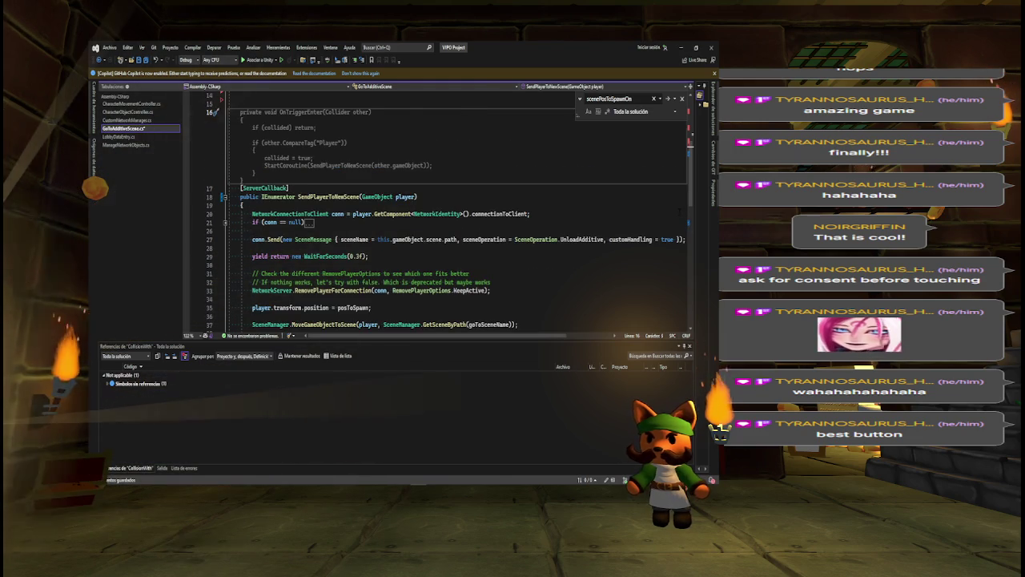
{"action": "type", "text": "//"}
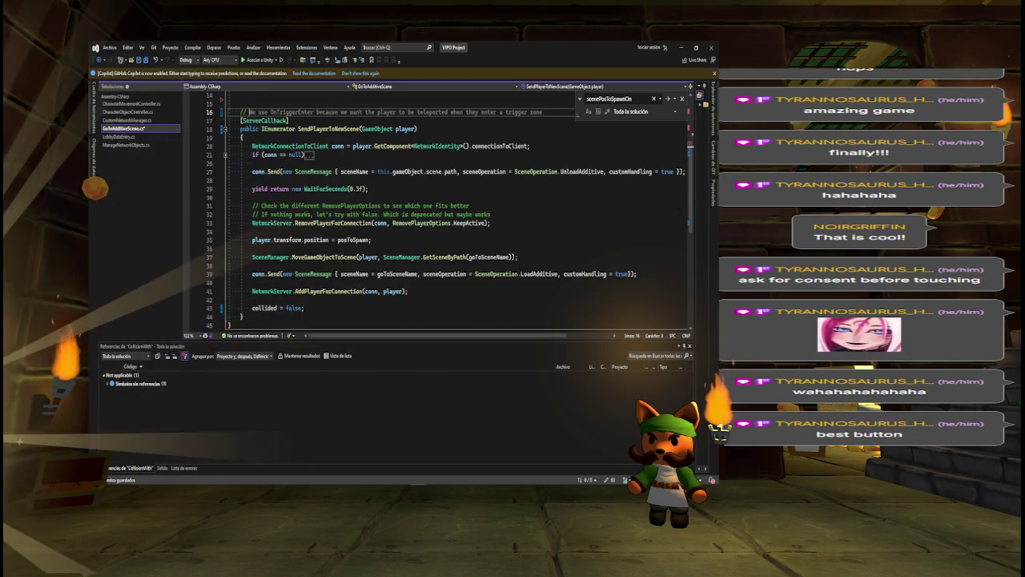
{"action": "type", "text": " Why ServerCall"}
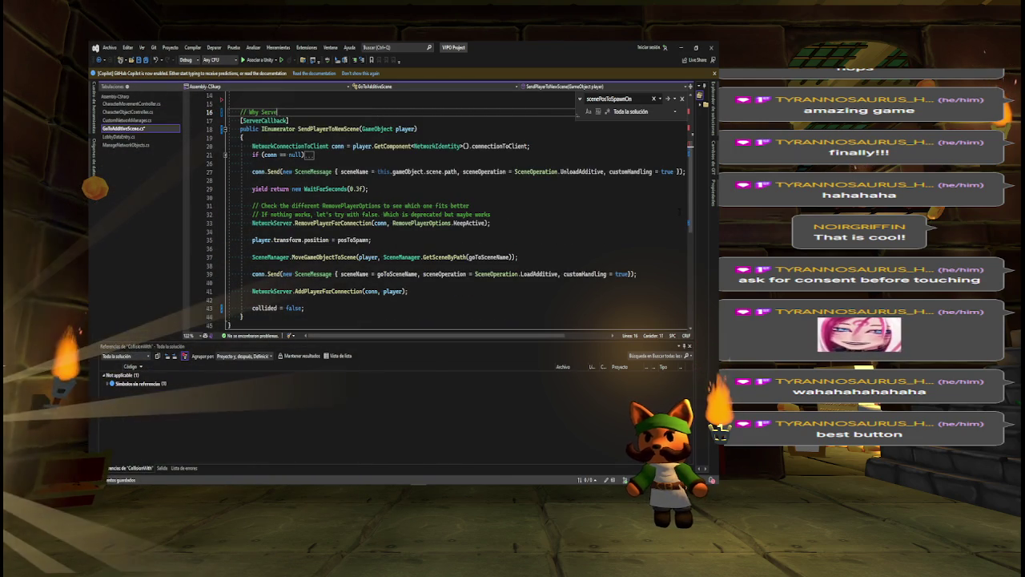
{"action": "type", "text": "back?"}
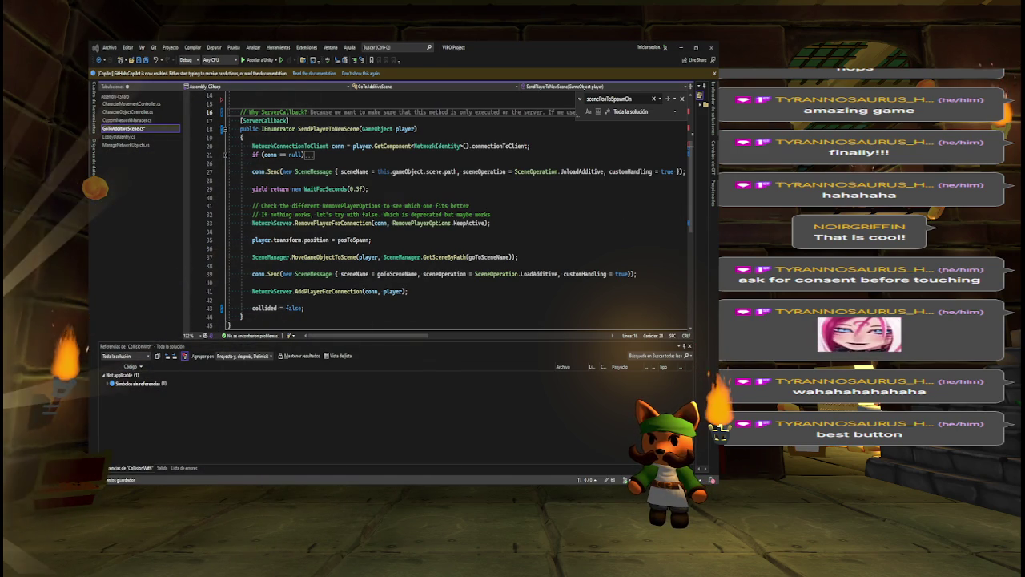
{"action": "key", "text": "super+3"}
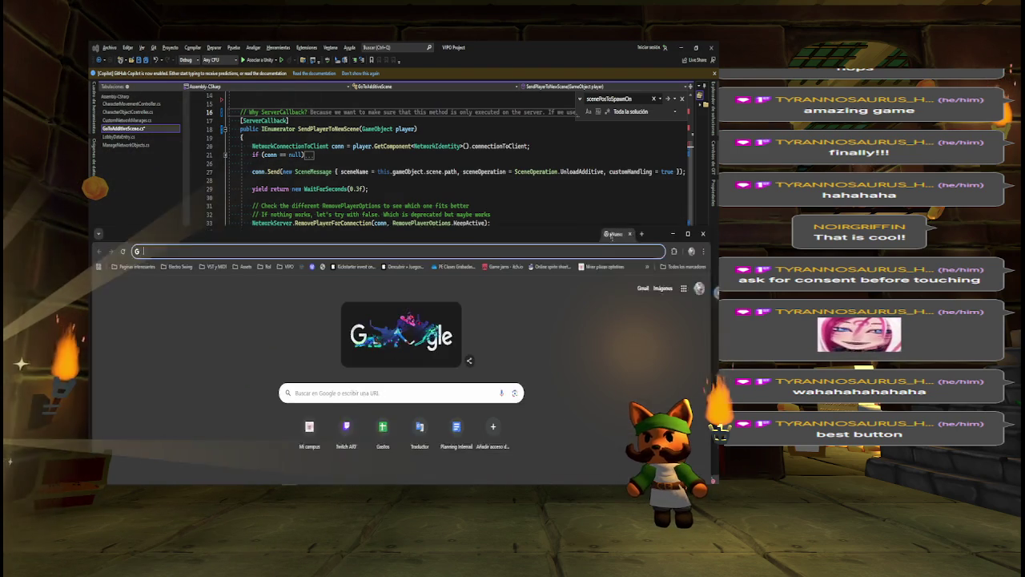
Load the Mirror GitBook documentation and search it for ServerCallback.
{"action": "type", "text": "itbook mirror"}
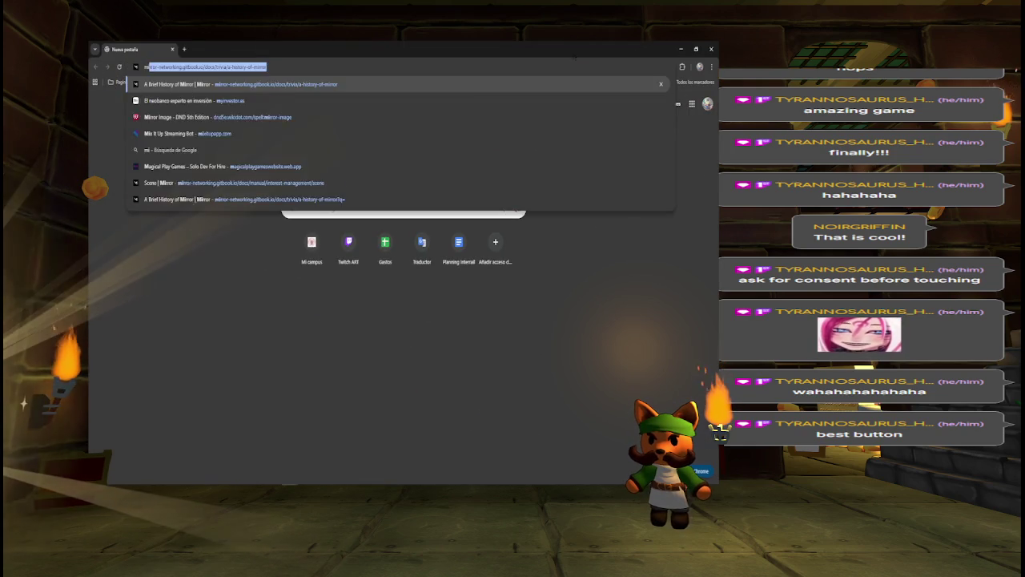
{"action": "key", "text": "Return"}
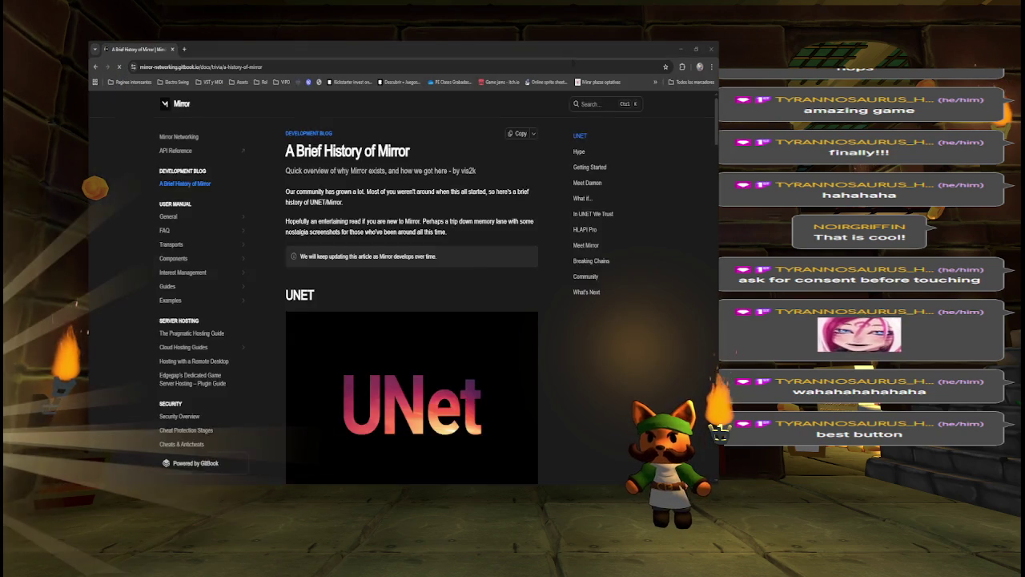
{"action": "key", "text": "alt+Tab"}
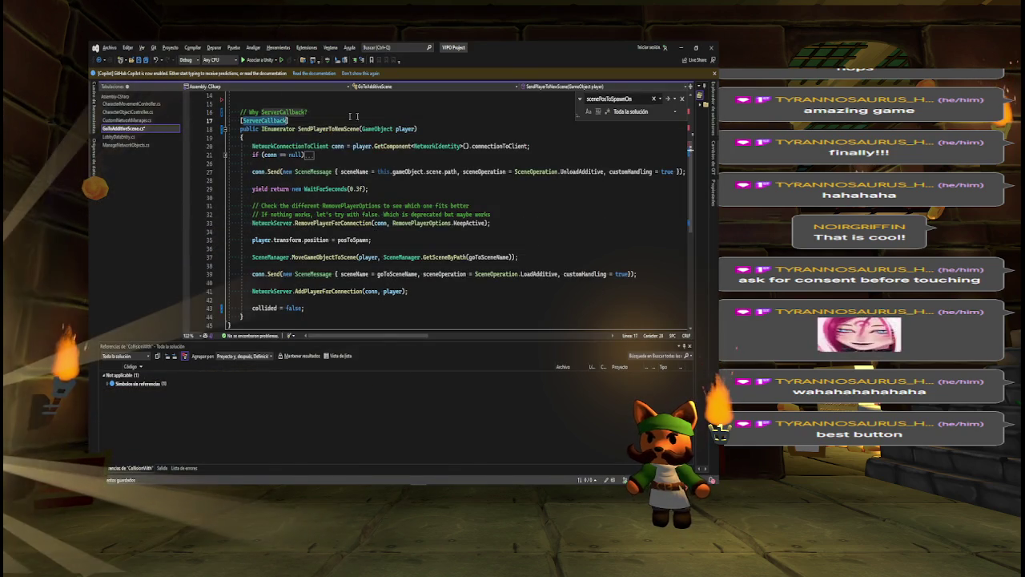
{"action": "key", "text": "alt+Tab"}
{"action": "key", "text": "ctrl+k"}
{"action": "key", "text": "ctrl+v"}
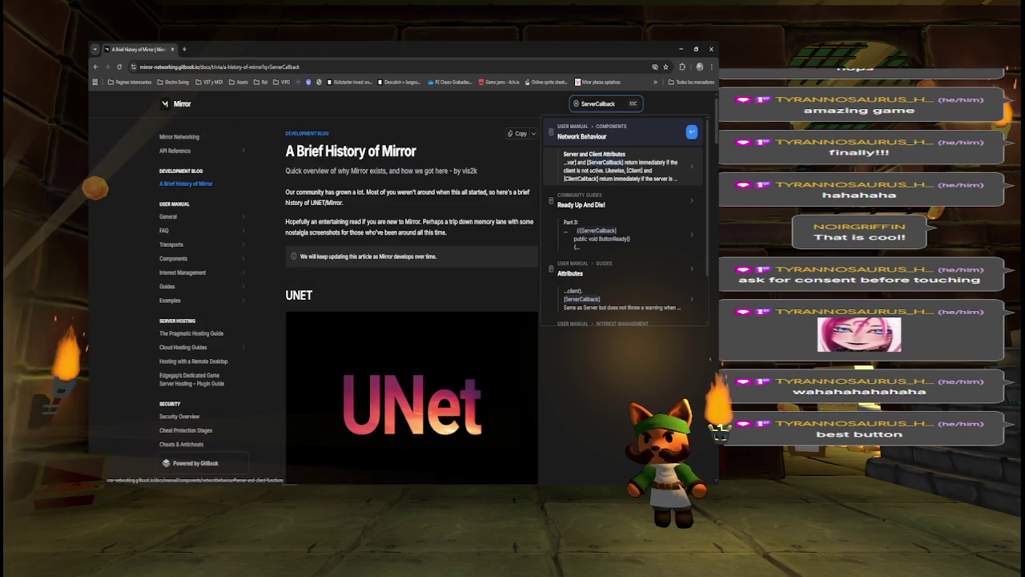
{"action": "left_click", "coordinate": [621, 164]}
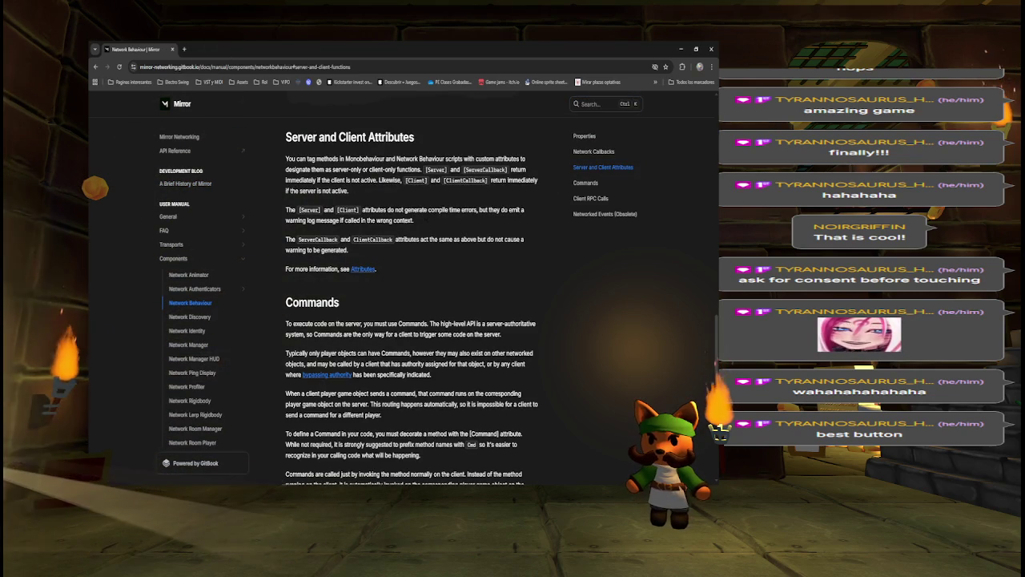
Find ServerCallback on the Network Behaviour page, then open the Attributes guide in a new tab.
{"action": "key", "text": "ctrl+f"}
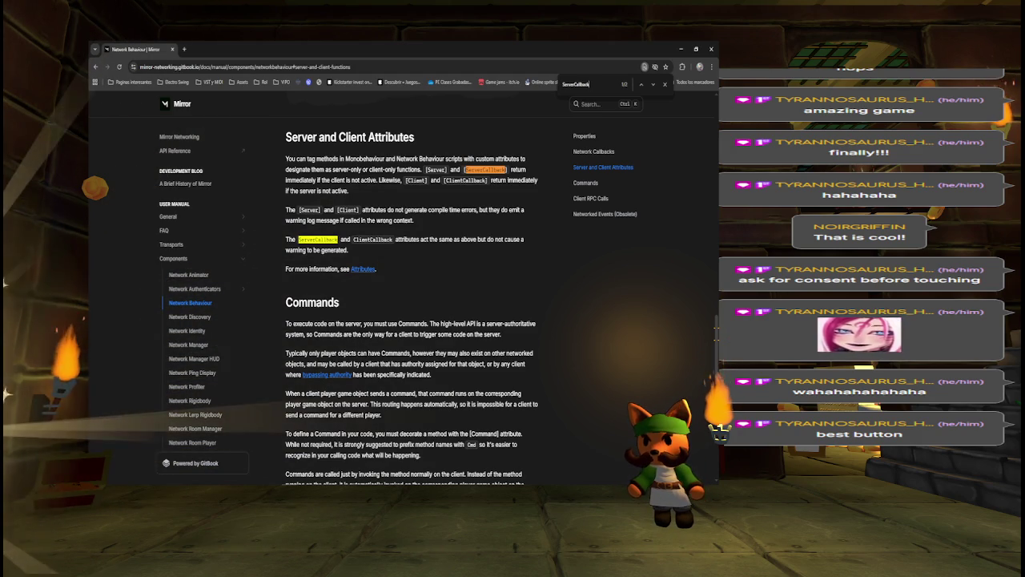
{"action": "type", "text": "ServerCallback"}
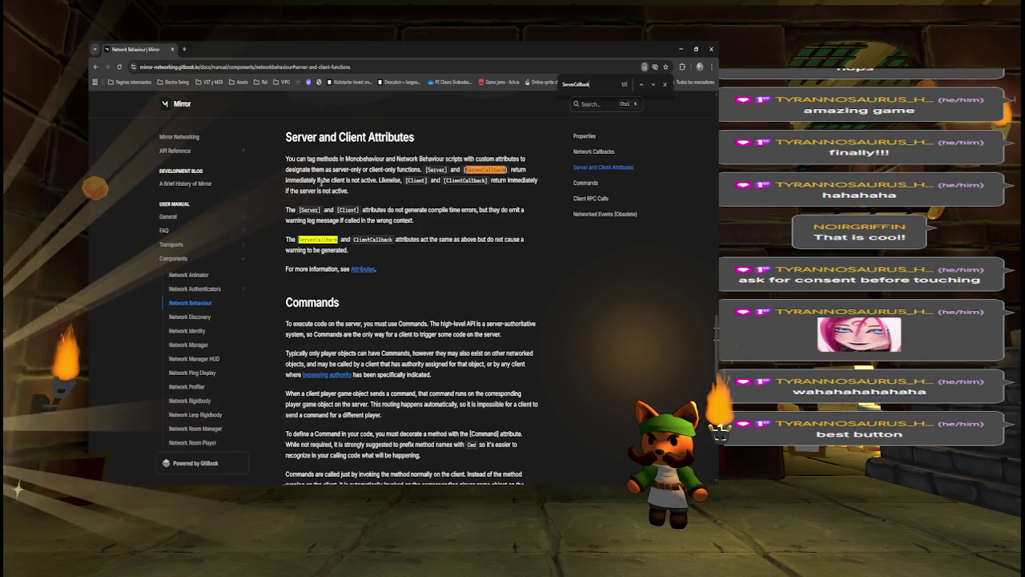
{"action": "left_click_drag", "start_coordinate": [318, 181], "coordinate": [377, 180]}
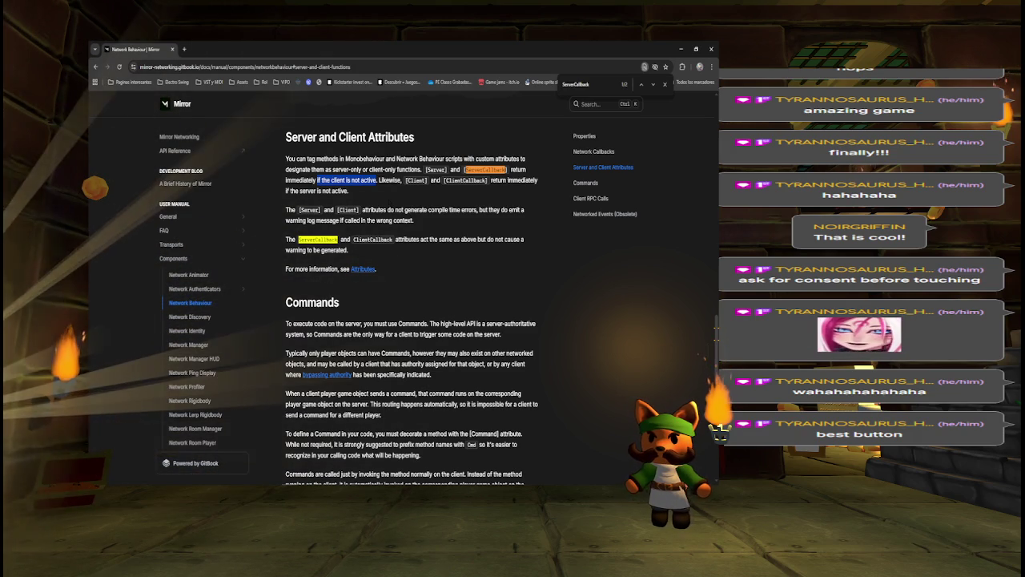
{"action": "key", "text": "alt+Tab"}
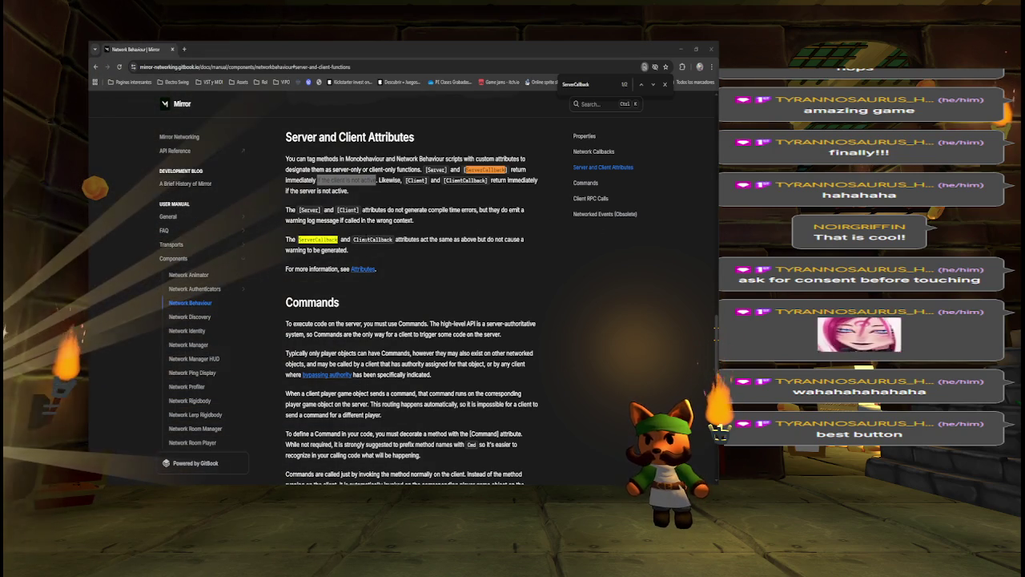
{"action": "left_click", "coordinate": [363, 268]}
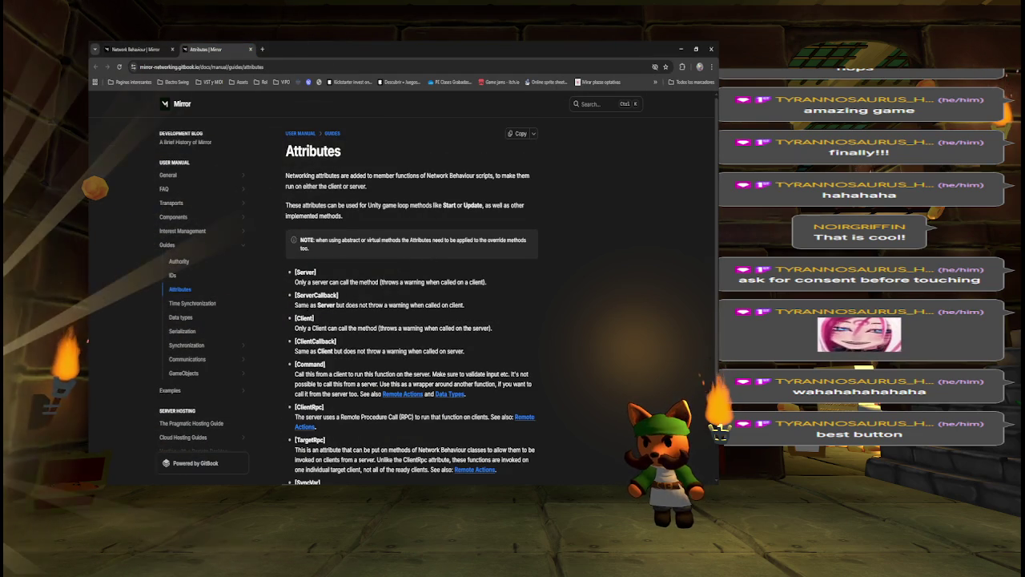
{"action": "left_click_drag", "start_coordinate": [295, 282], "coordinate": [451, 282]}
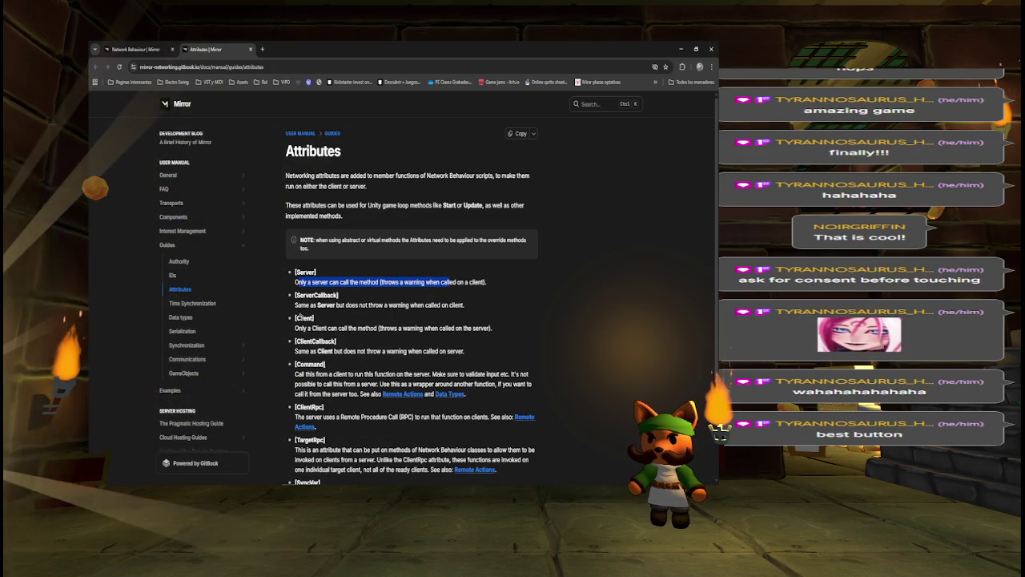
Highlight the ServerCallback description in the Attributes guide, then go back to Visual Studio.
{"action": "left_click_drag", "start_coordinate": [294, 305], "coordinate": [464, 304]}
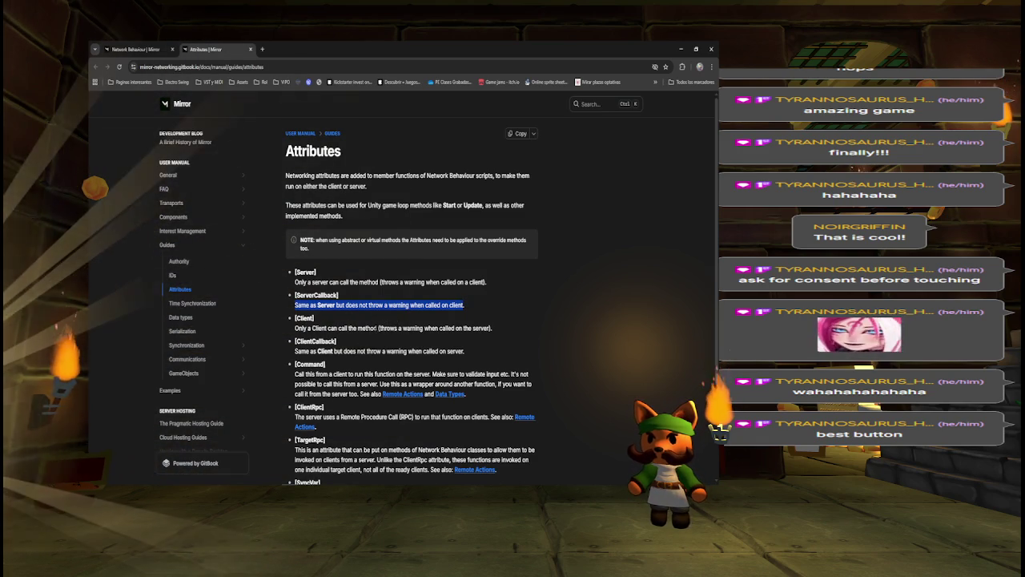
{"action": "key", "text": "alt+Tab"}
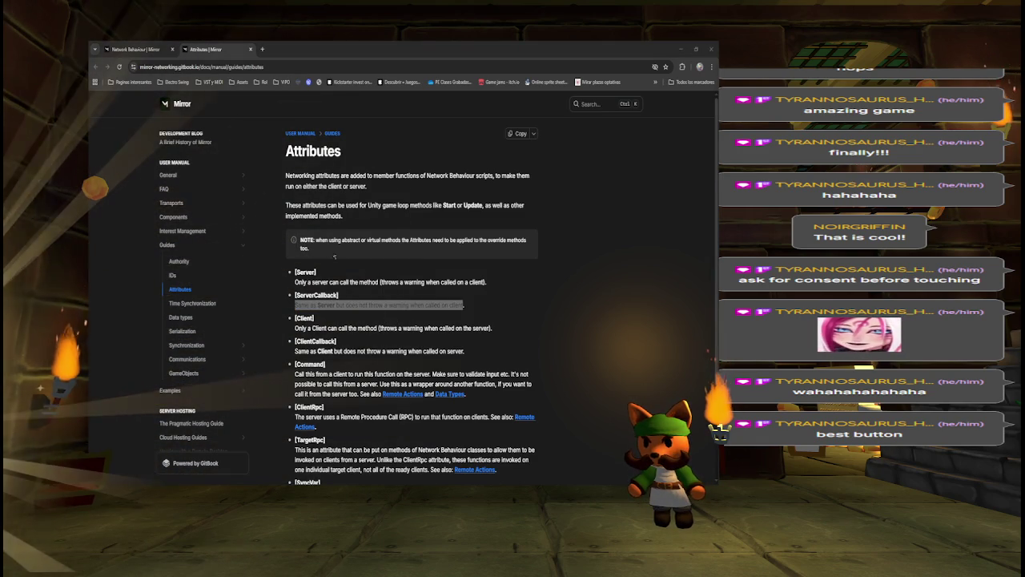
{"action": "key", "text": "alt+Tab"}
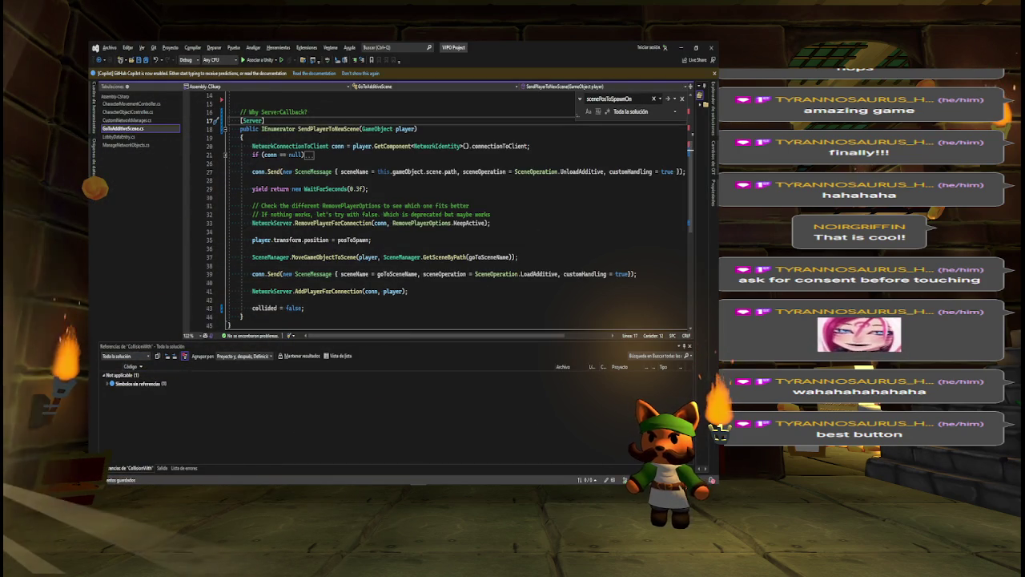
Change the comment to '// Why Server?' and paste the docs' capitalised [Server] description after it.
{"action": "left_click", "coordinate": [305, 112]}
{"action": "key", "text": "shift+Left"}
{"action": "key", "text": "shift+Left"}
{"action": "key", "text": "shift+Left"}
{"action": "key", "text": "BackSpace"}
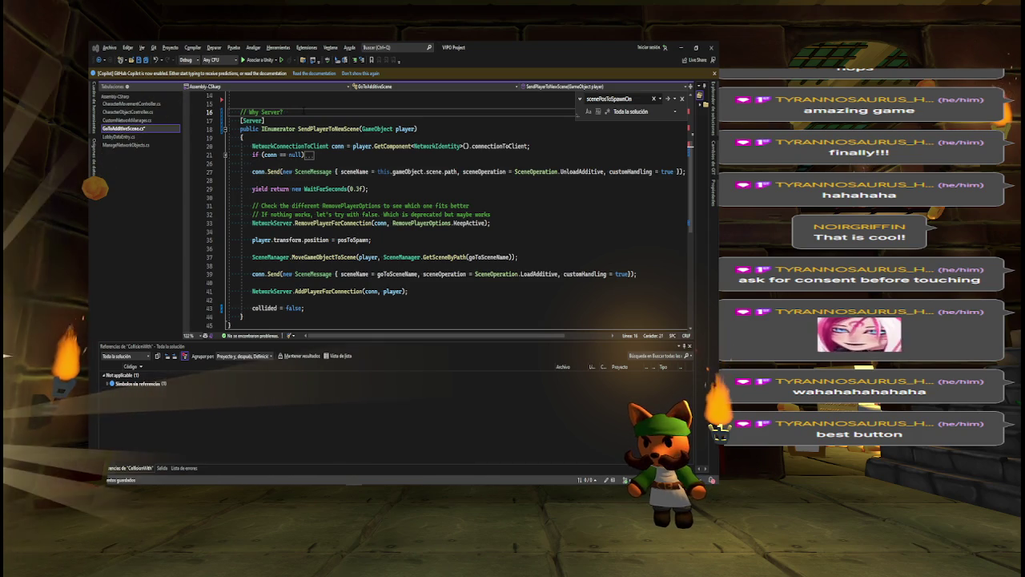
{"action": "key", "text": "alt+Tab"}
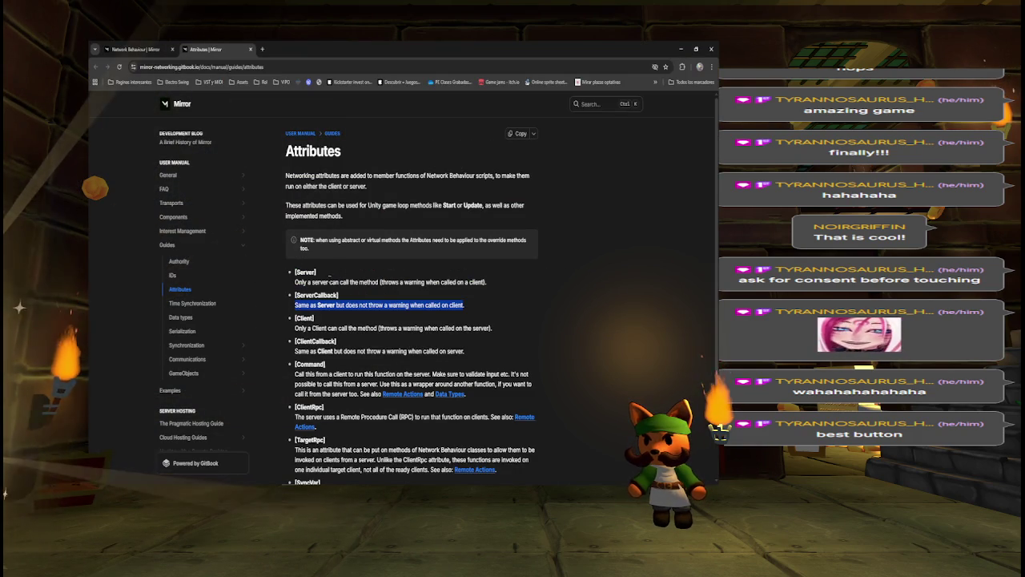
{"action": "left_click_drag", "start_coordinate": [305, 282], "coordinate": [486, 282]}
{"action": "key", "text": "ctrl+c"}
{"action": "key", "text": "alt+Tab"}
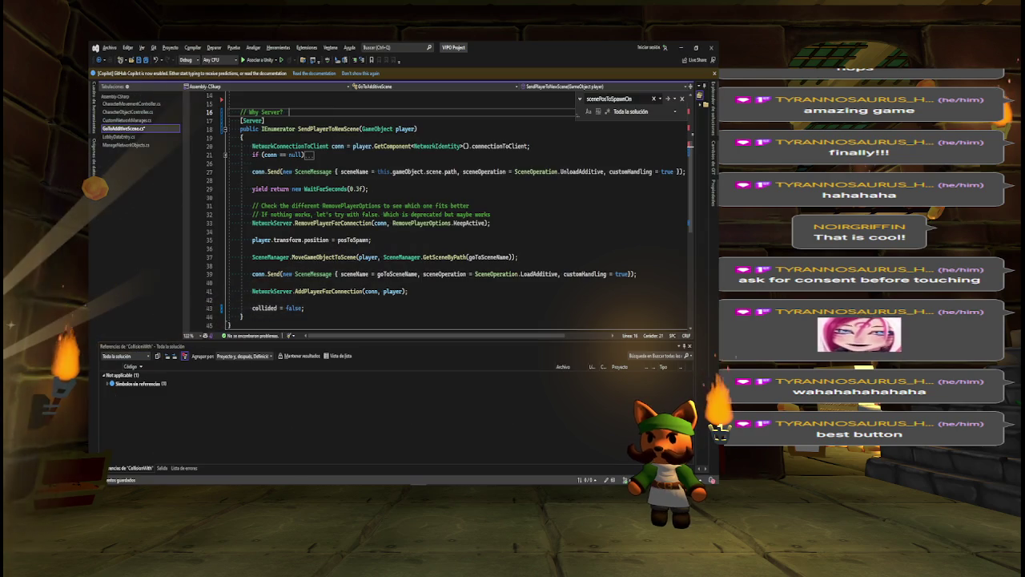
{"action": "key", "text": "ctrl+v"}
{"action": "left_click", "coordinate": [293, 112]}
{"action": "key", "text": "BackSpace"}
{"action": "key", "text": "BackSpace"}
{"action": "type", "text": "O"}
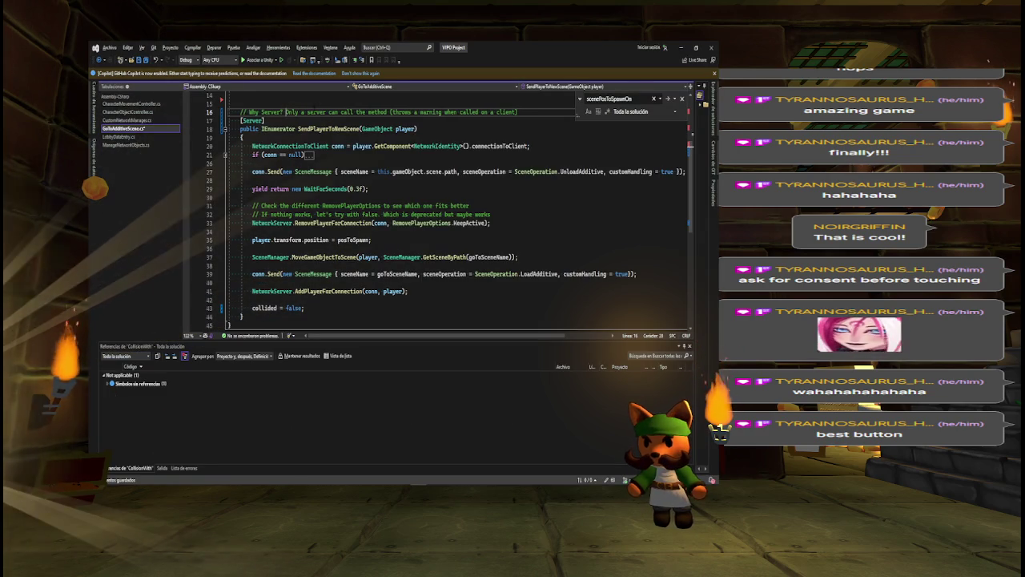
Add a 'Maybe that's why…' comment questioning whether this breaks the client.
{"action": "key", "text": "End"}
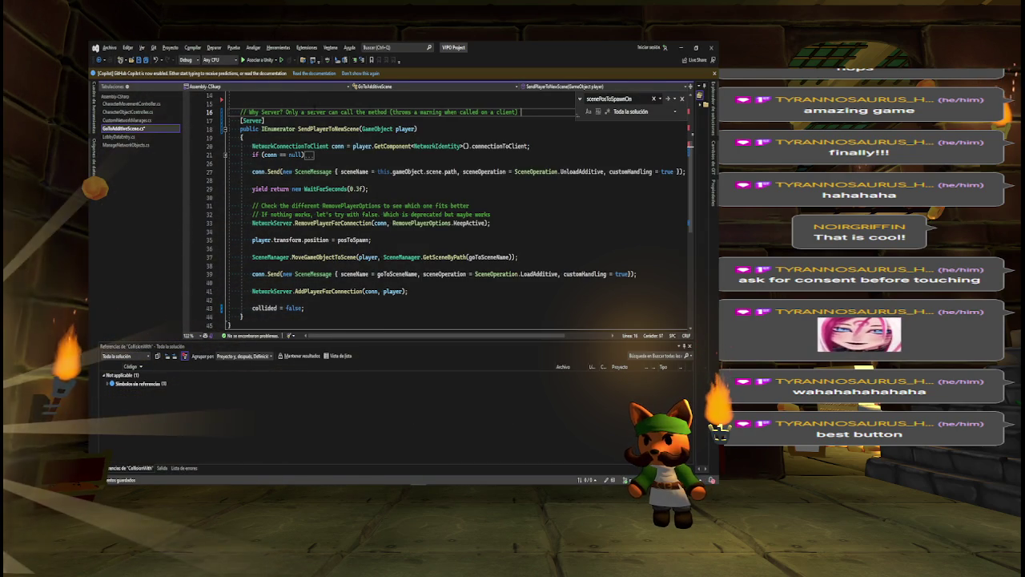
{"action": "key", "text": "Return"}
{"action": "type", "text": "//"}
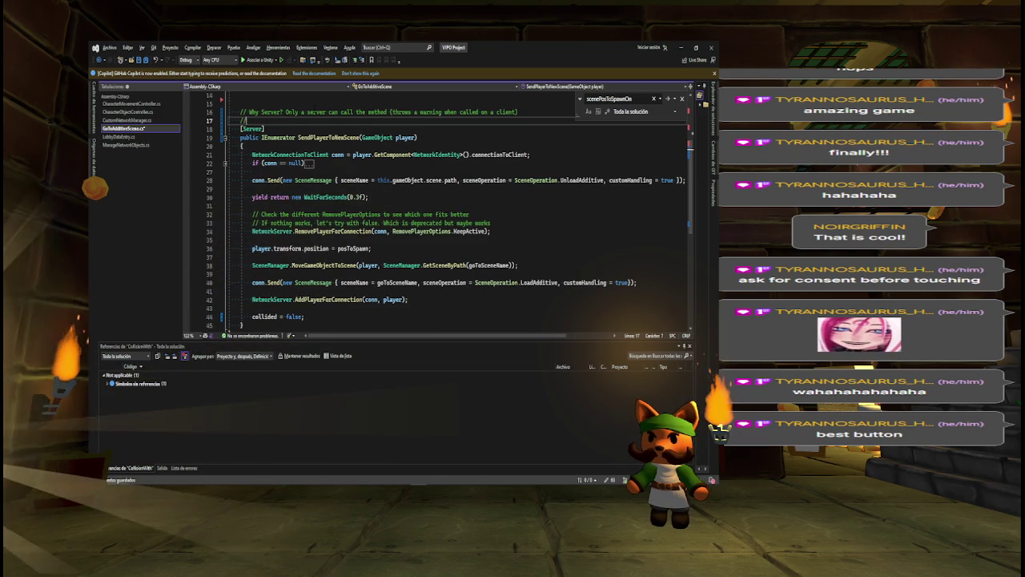
{"action": "type", "text": " Maybe"}
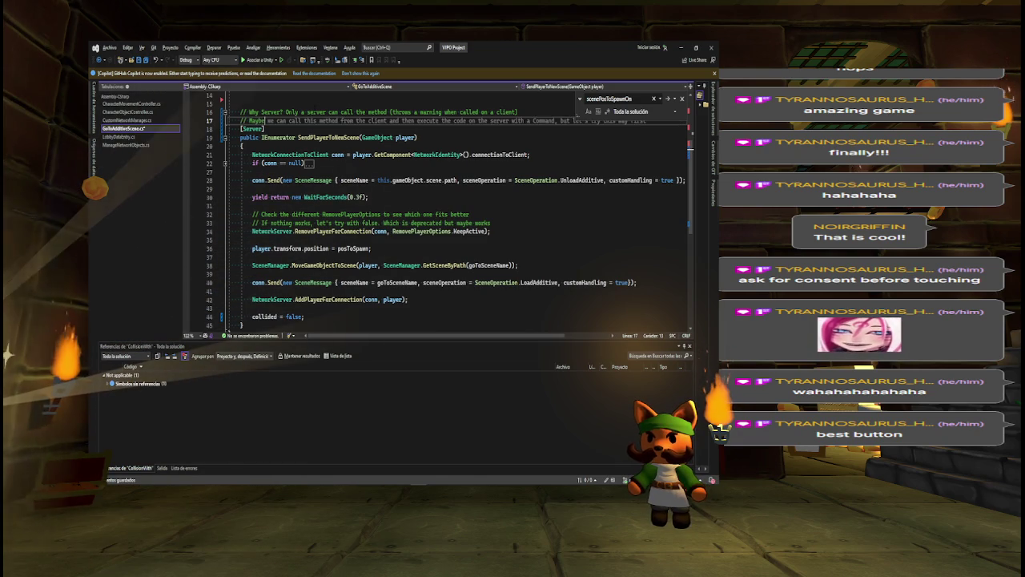
{"action": "type", "text": " that's why i"}
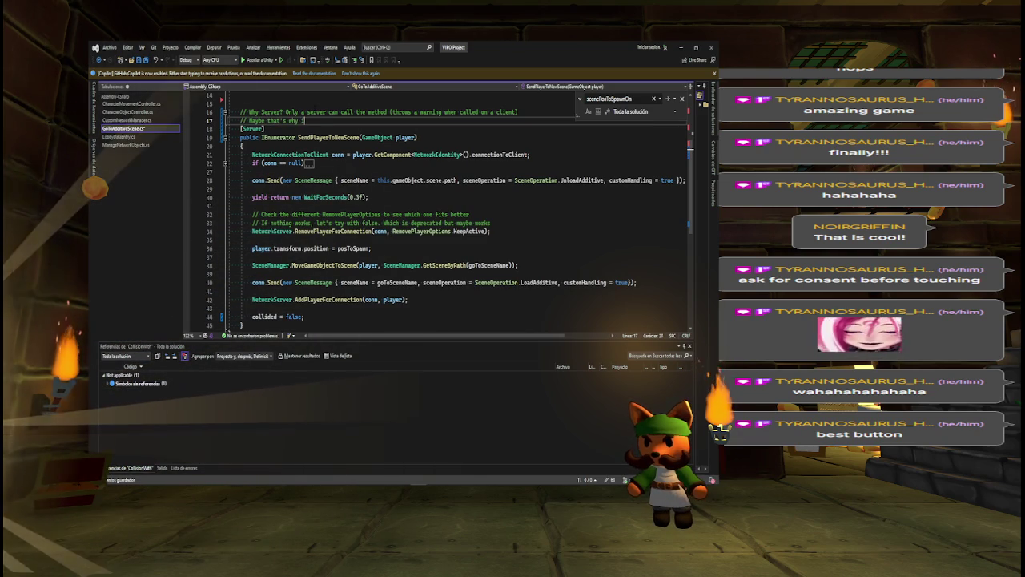
{"action": "type", "text": "t working"}
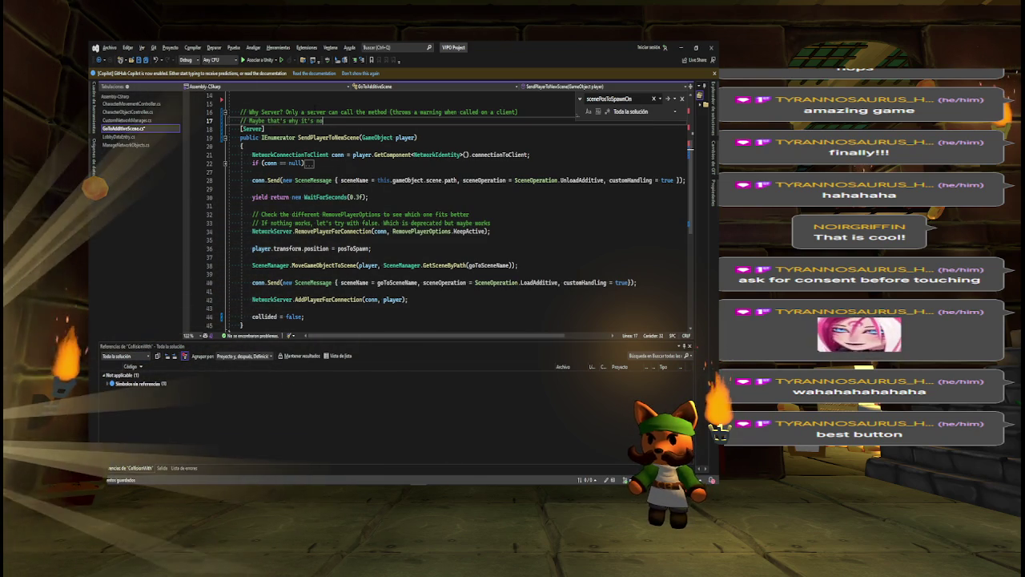
{"action": "type", "text": " for the"}
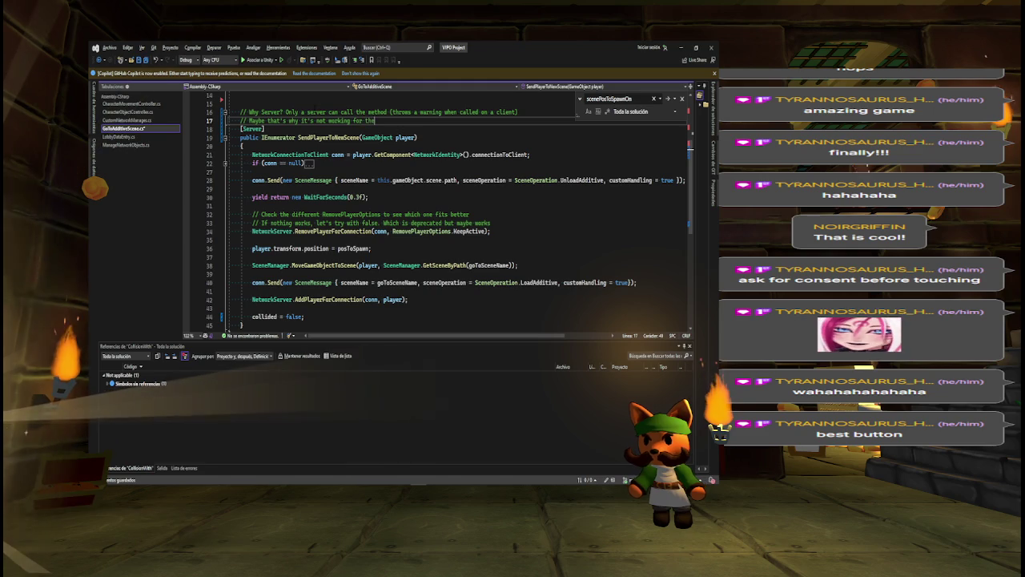
{"action": "type", "text": " client!???"}
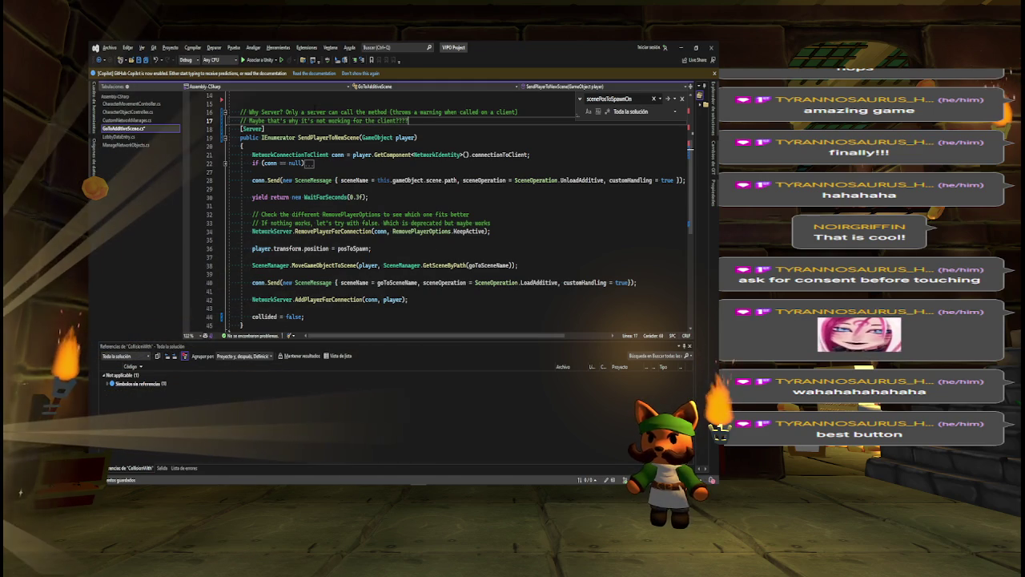
{"action": "key", "text": "Return"}
{"action": "key", "text": "Return"}
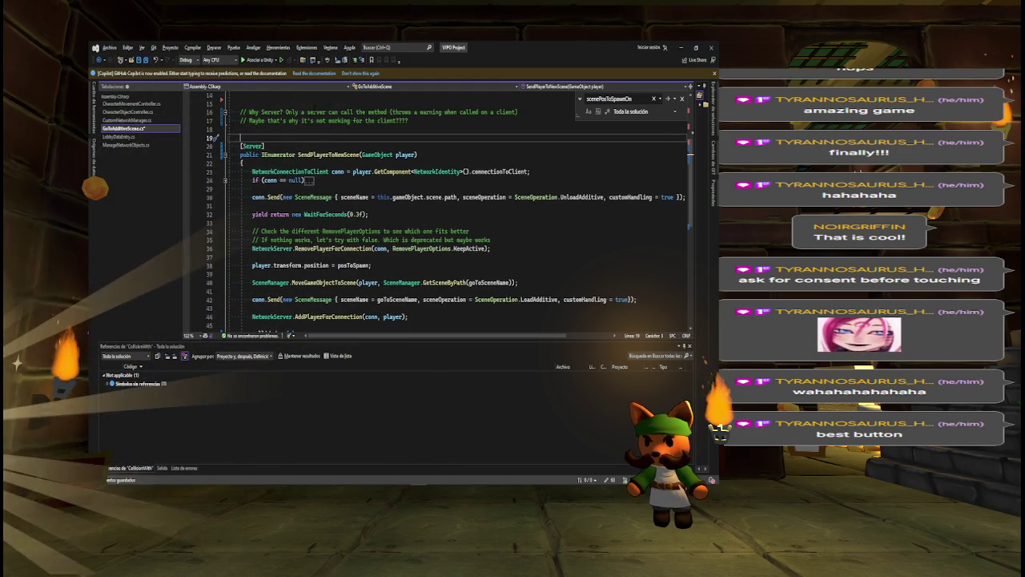
{"action": "key", "text": "alt+Tab"}
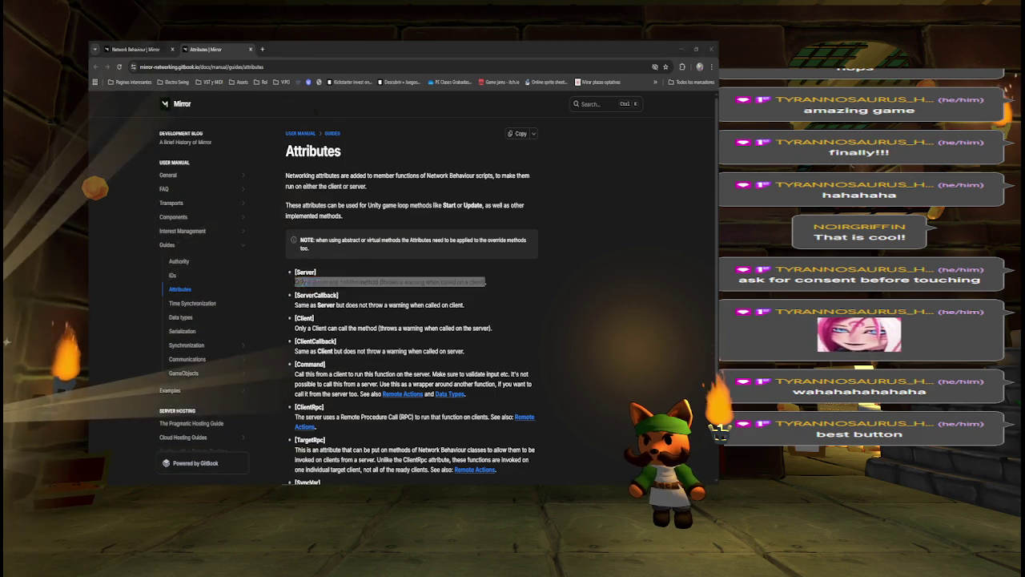
{"action": "key", "text": "alt+Tab"}
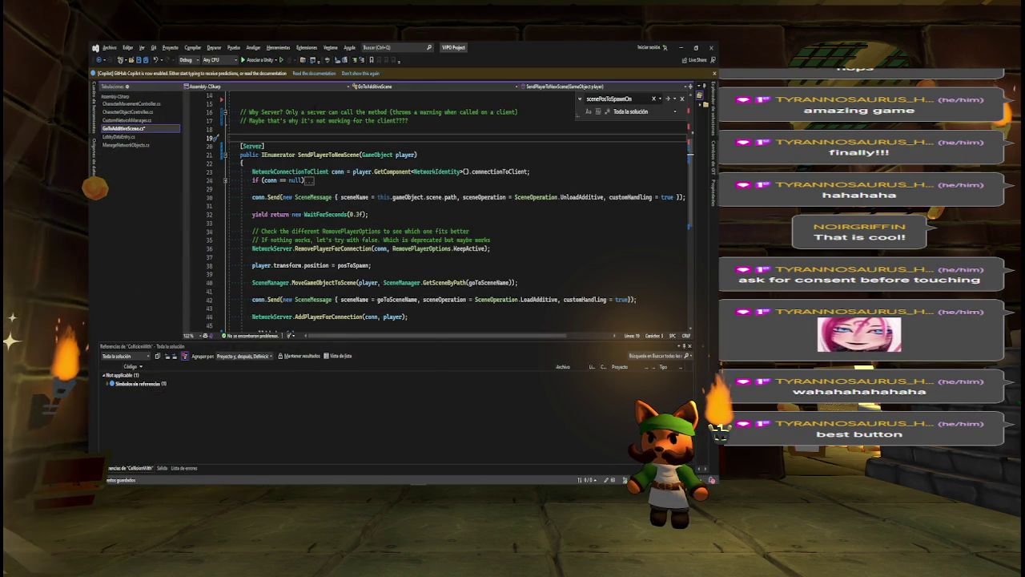
{"action": "key", "text": "BackSpace"}
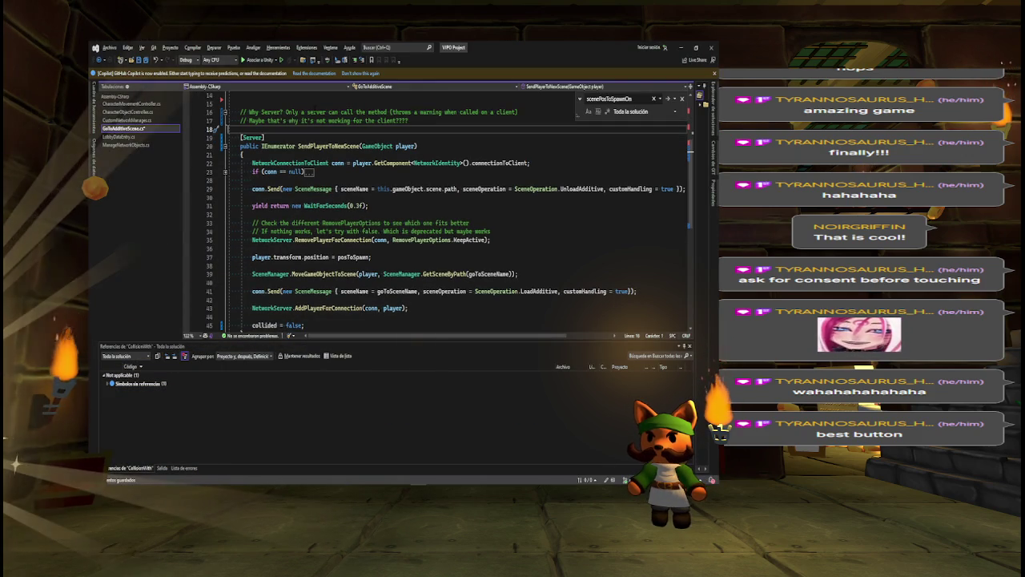
{"action": "key", "text": "Return"}
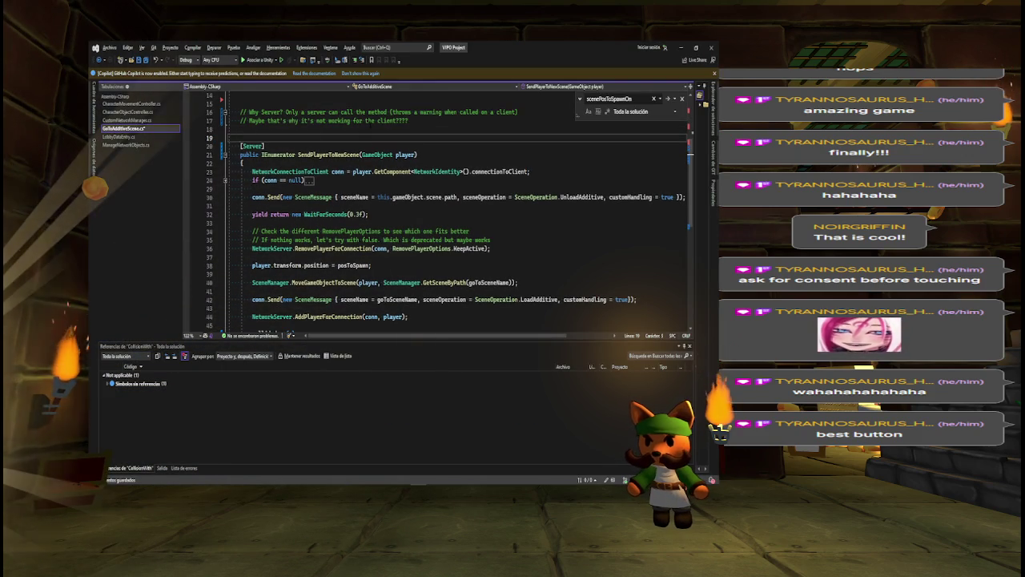
Write a comment starting '// We get the connection of the player,' and break it after 'current scene'.
{"action": "type", "text": "// We get the"}
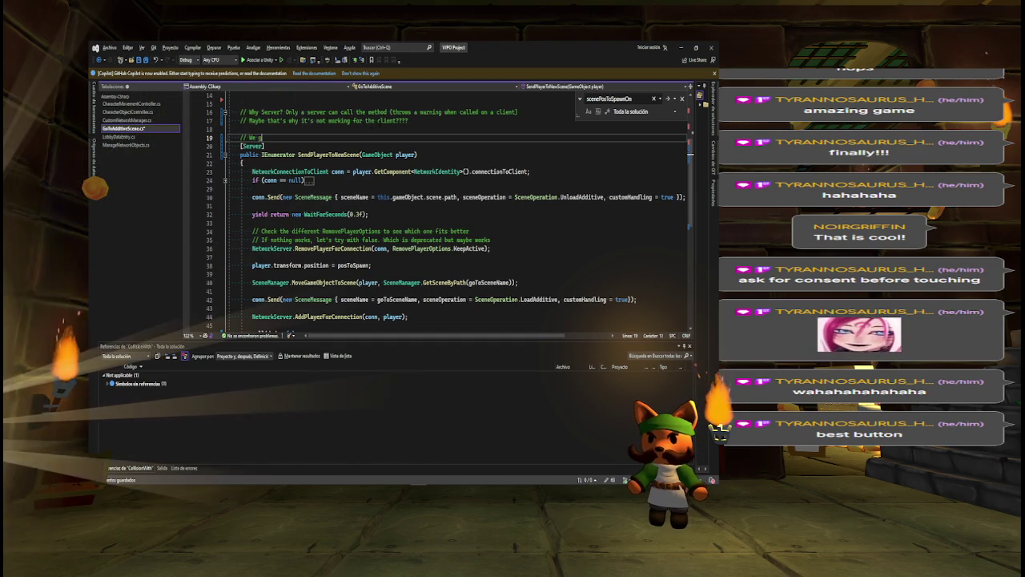
{"action": "type", "text": " connec"}
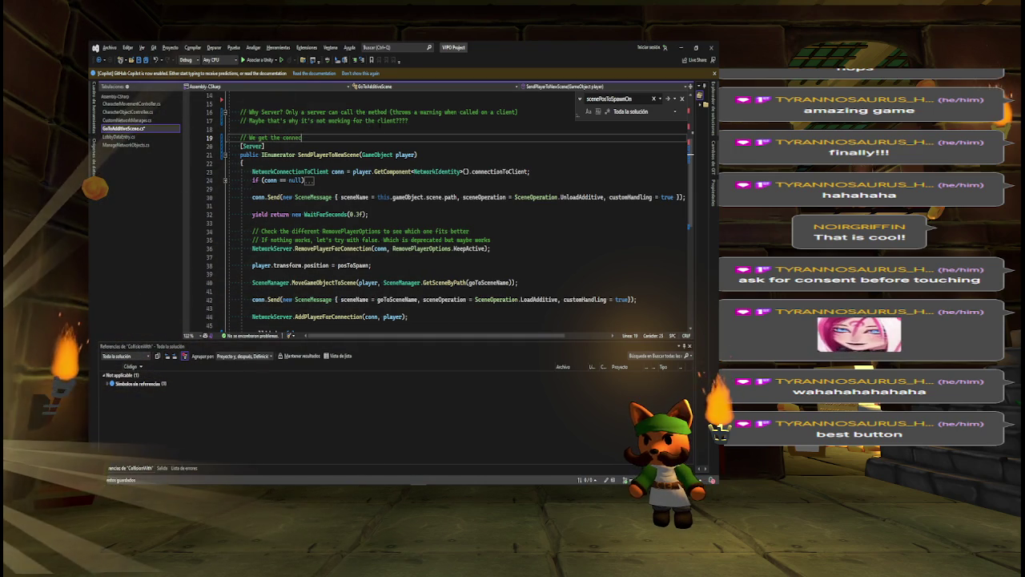
{"action": "type", "text": "tion of the player,"}
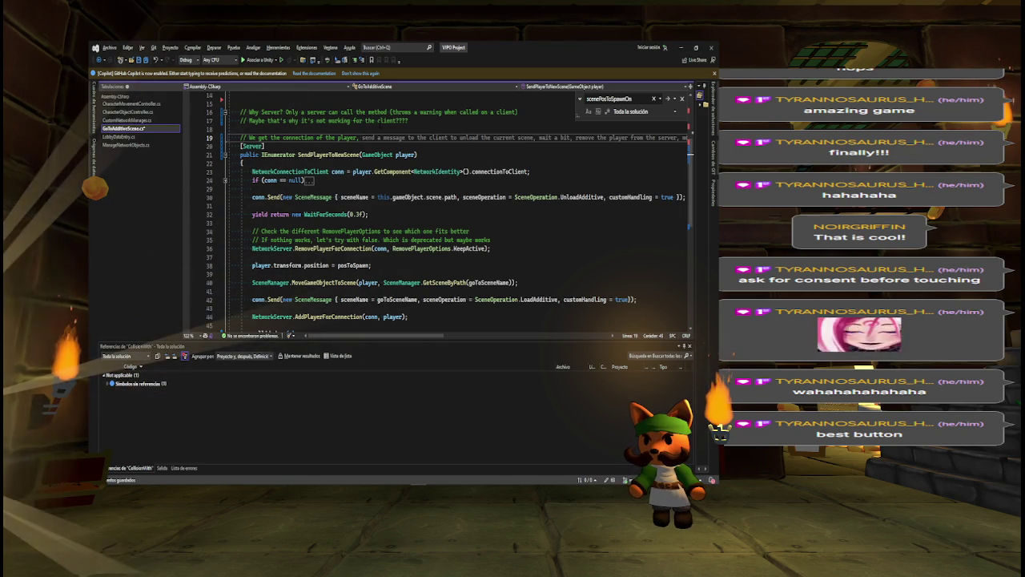
{"action": "key", "text": "ctrl+Right"}
{"action": "key", "text": "ctrl+Right"}
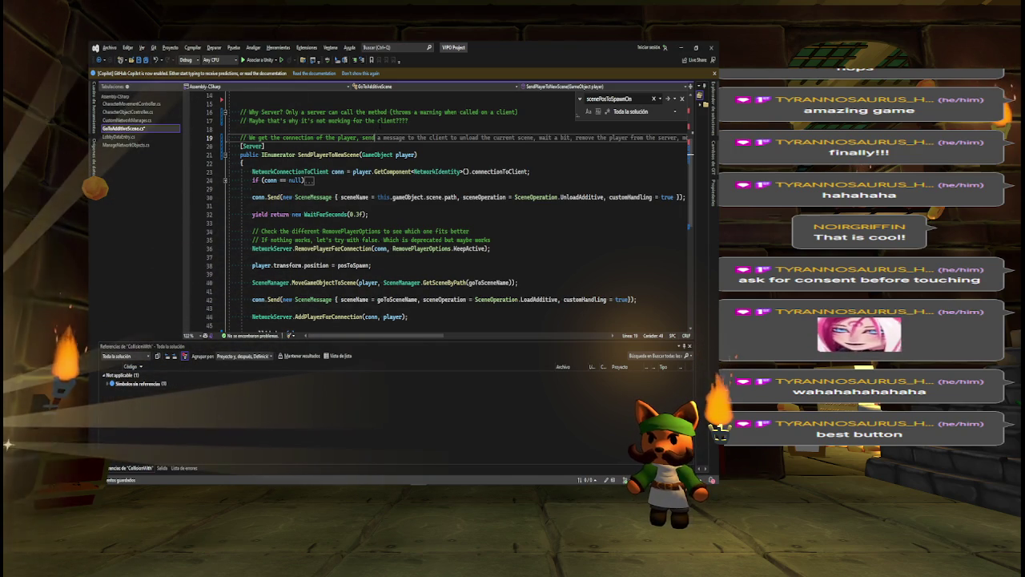
{"action": "left_click", "coordinate": [389, 137]}
{"action": "left_click", "coordinate": [429, 138]}
{"action": "left_click", "coordinate": [446, 138]}
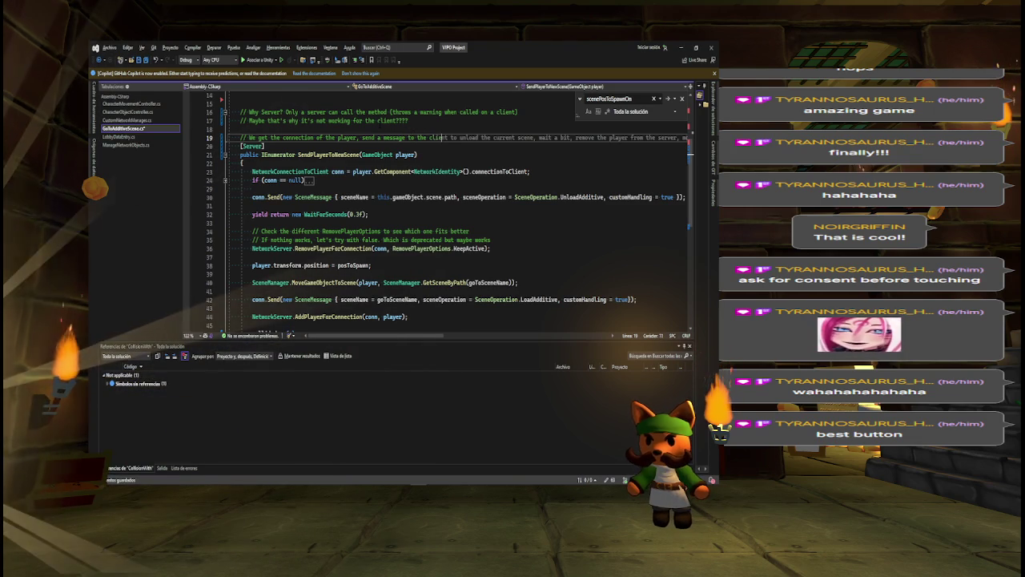
{"action": "left_click", "coordinate": [477, 138]}
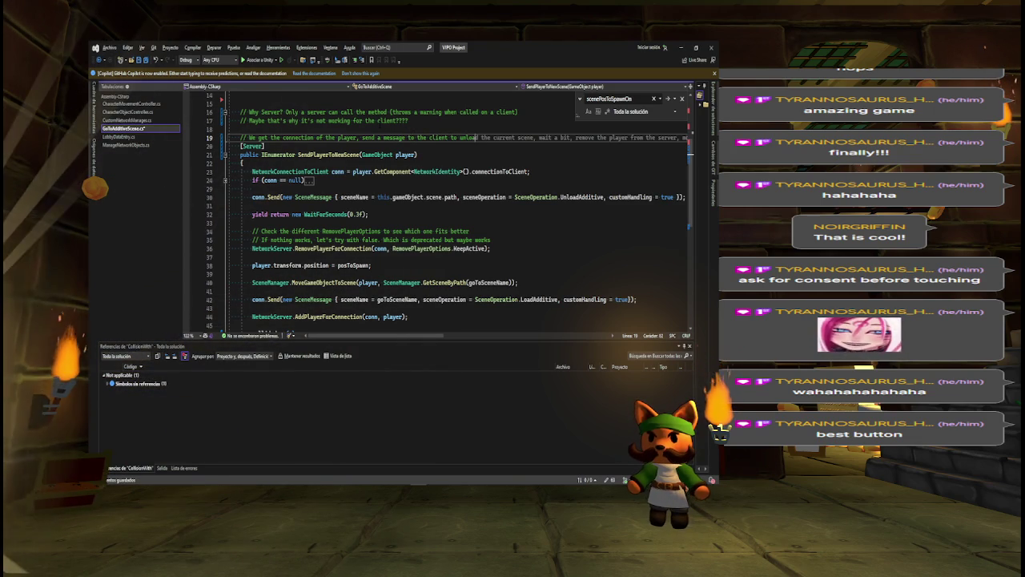
{"action": "left_click", "coordinate": [503, 138]}
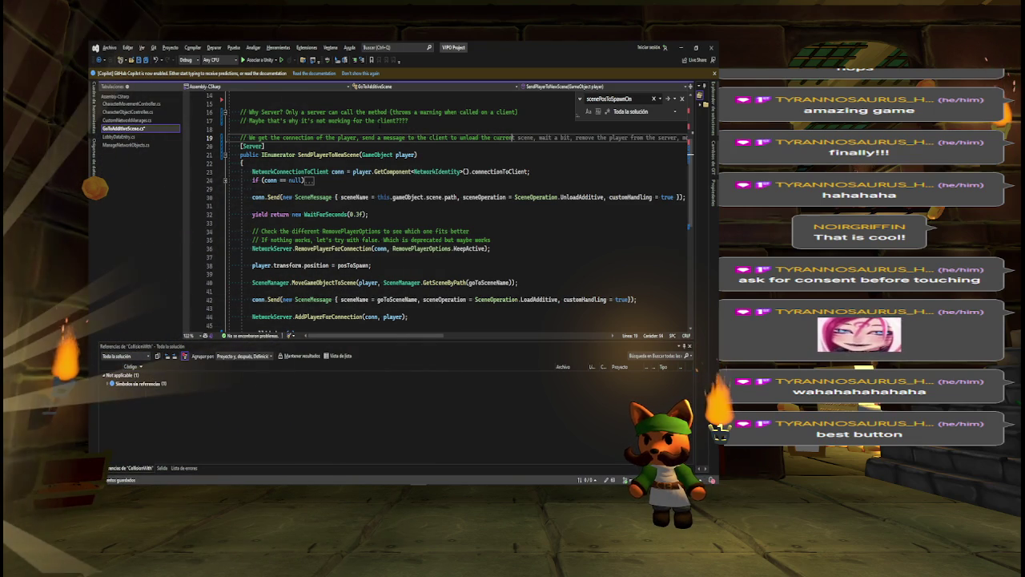
{"action": "left_click", "coordinate": [534, 138]}
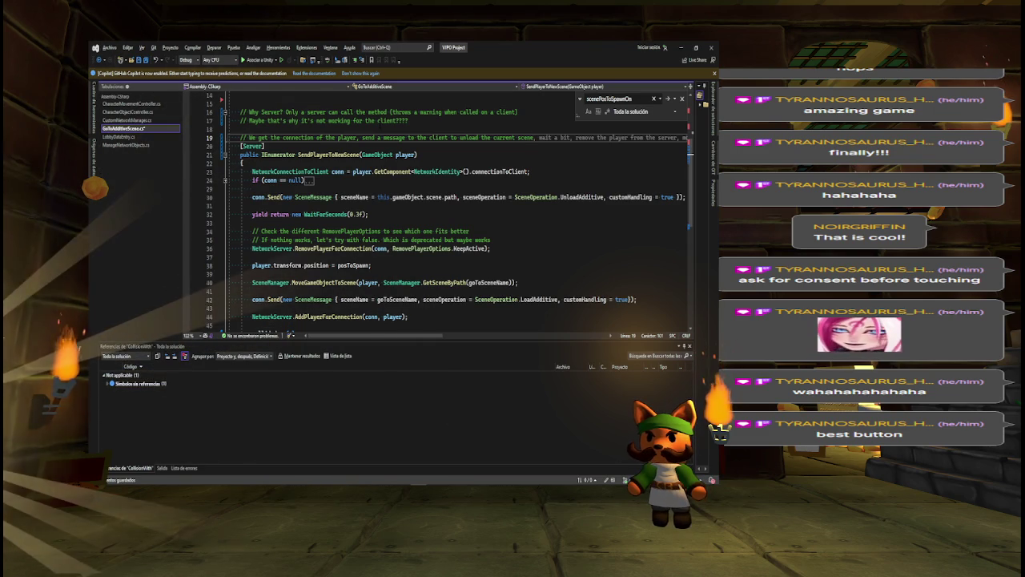
{"action": "key", "text": "Return"}
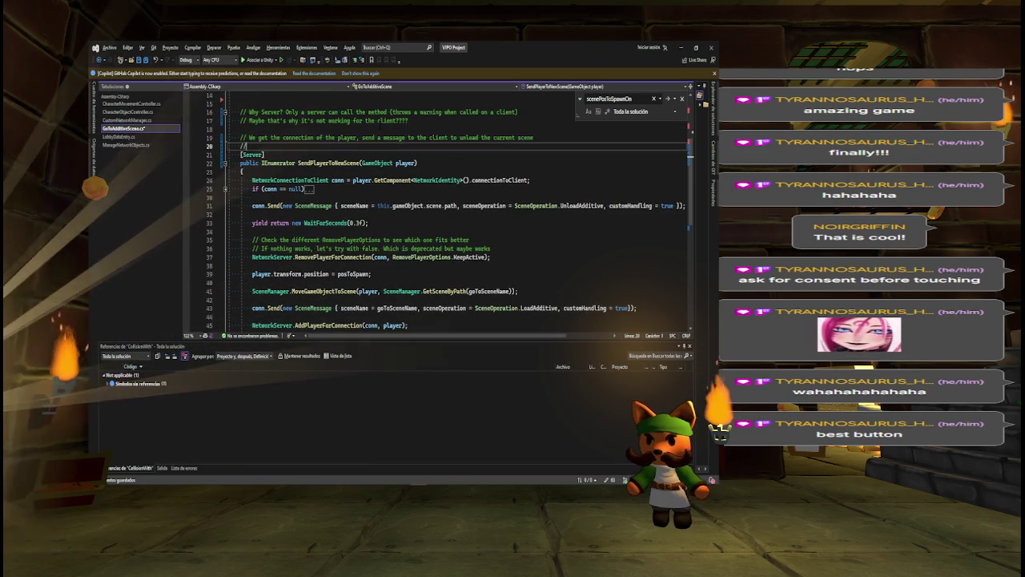
Add a comment on removing the player without destroying it, setting its spawn position and moving it.
{"action": "type", "text": "// "}
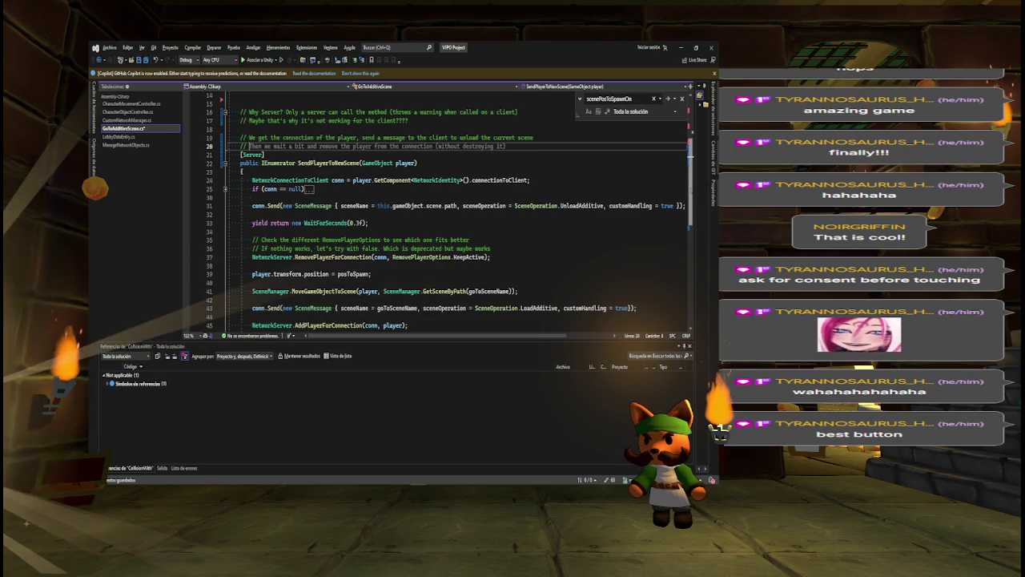
{"action": "type", "text": "We"}
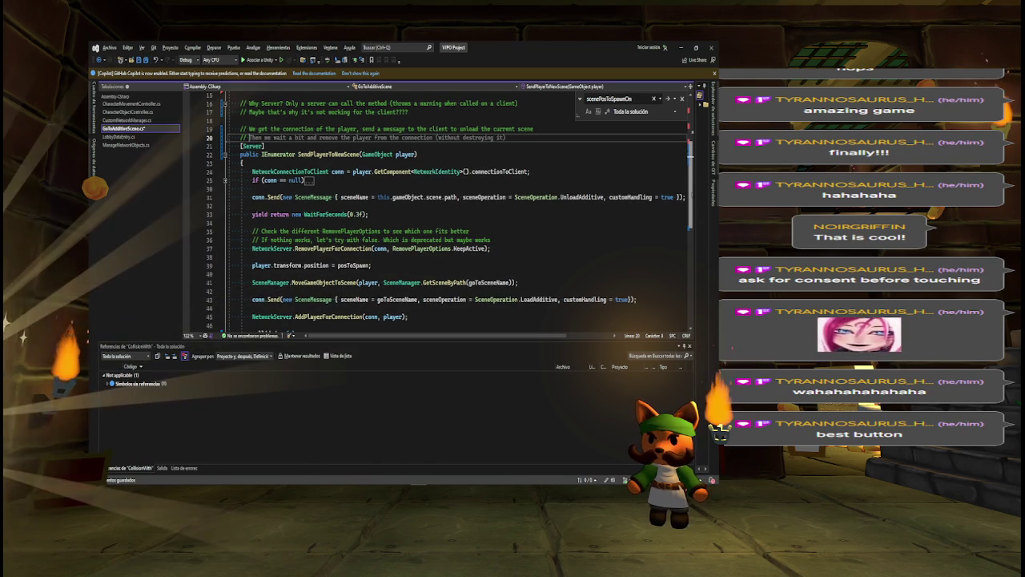
{"action": "type", "text": " re"}
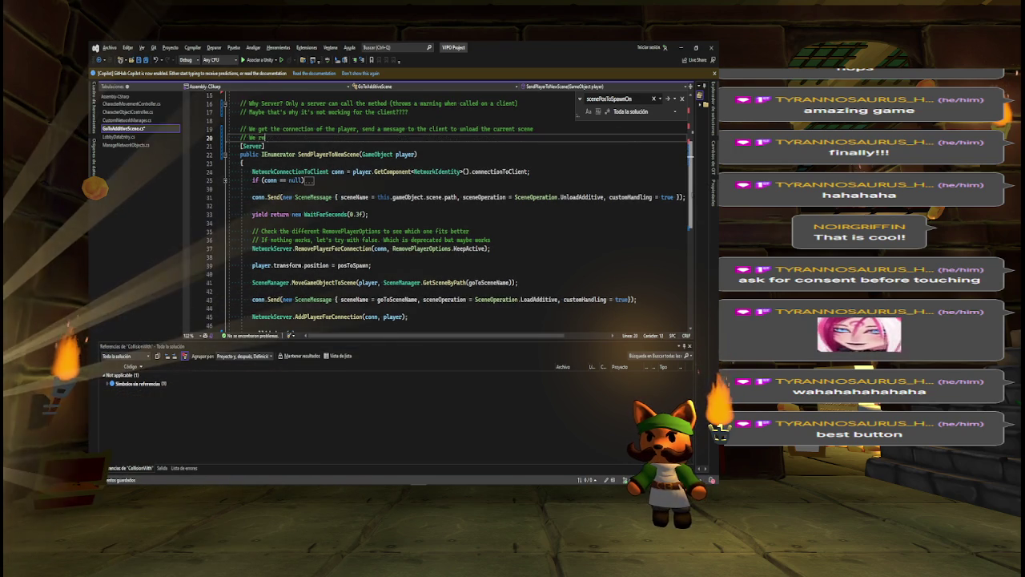
{"action": "type", "text": "move the player"}
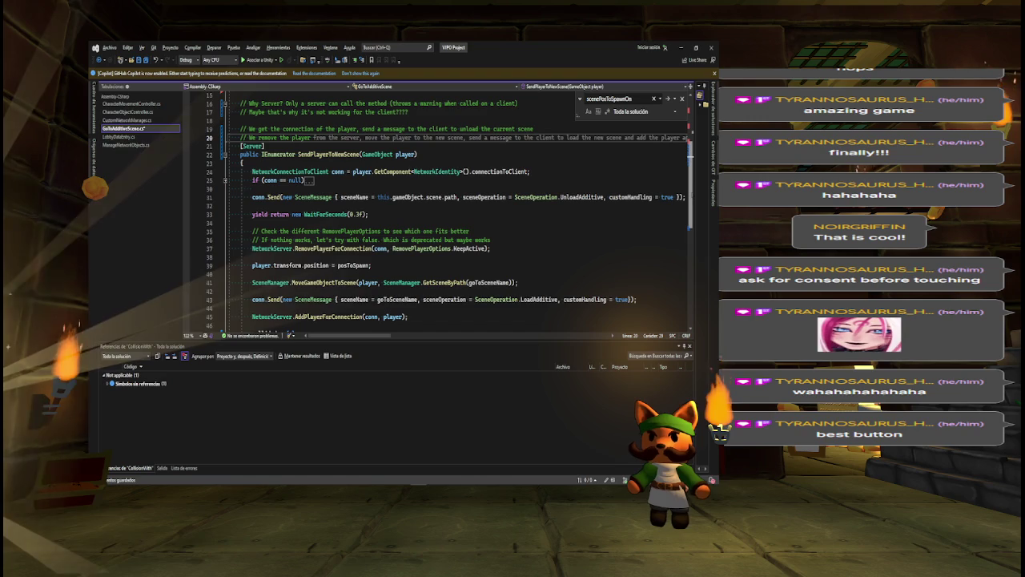
{"action": "type", "text": " i"}
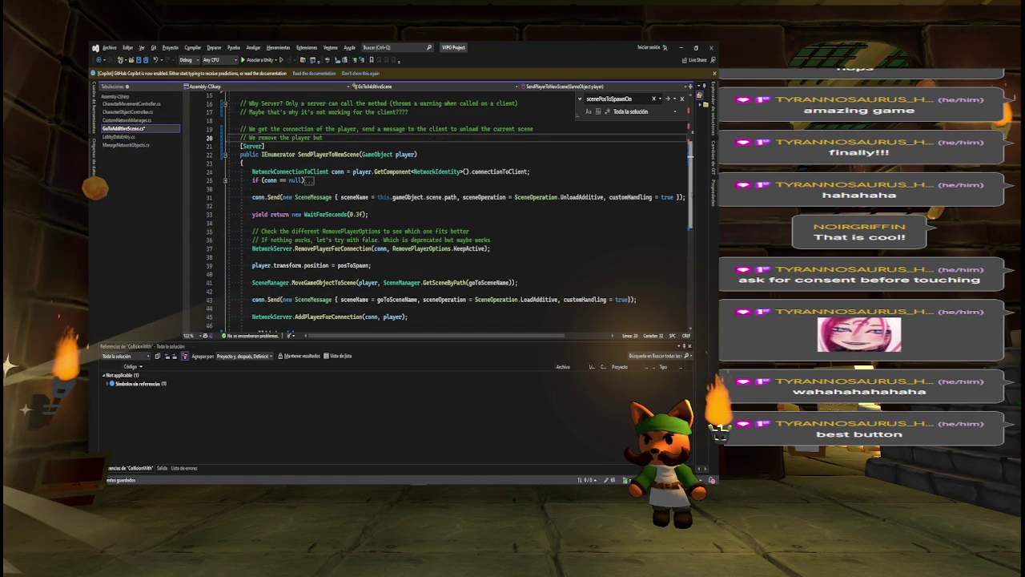
{"action": "type", "text": "withough"}
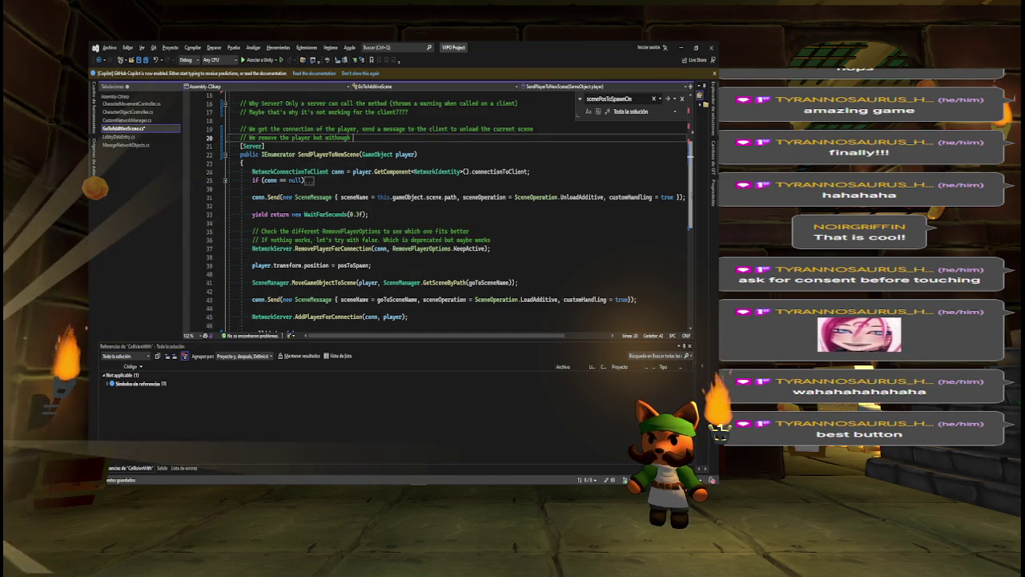
{"action": "key", "text": "BackSpace"}
{"action": "key", "text": "BackSpace"}
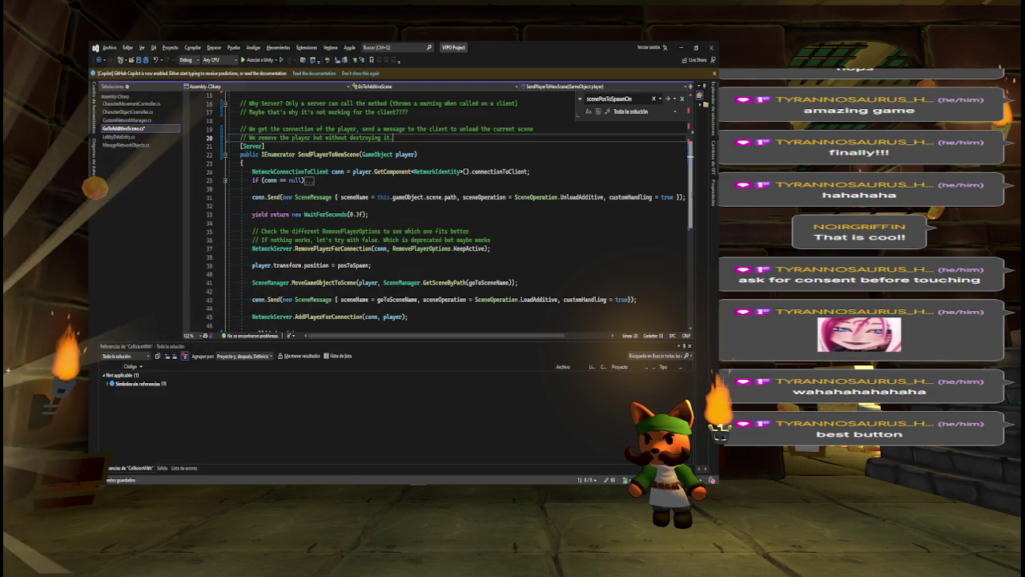
{"action": "type", "text": " We set the"}
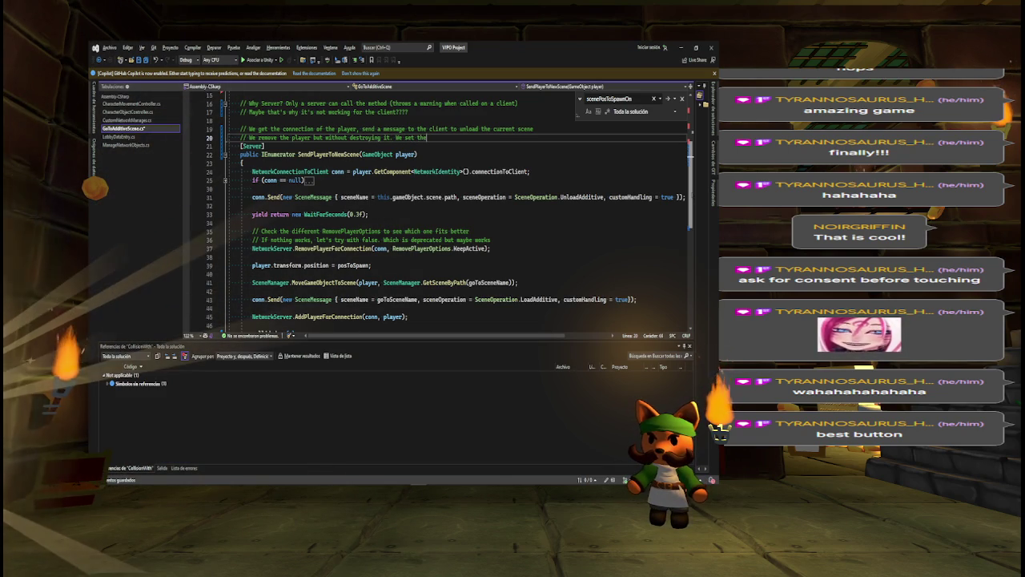
{"action": "type", "text": " new position to"}
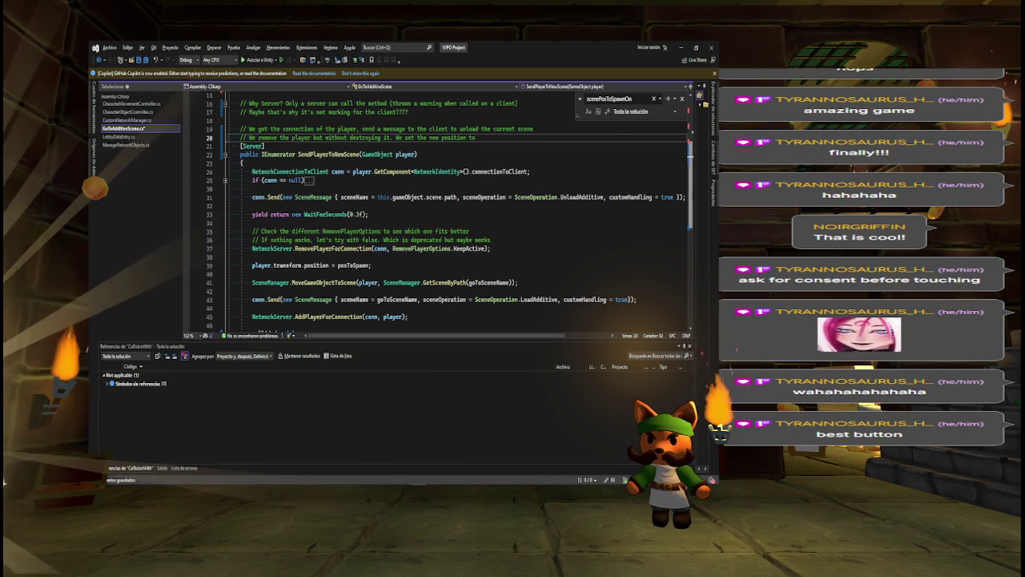
{"action": "type", "text": " spaw"}
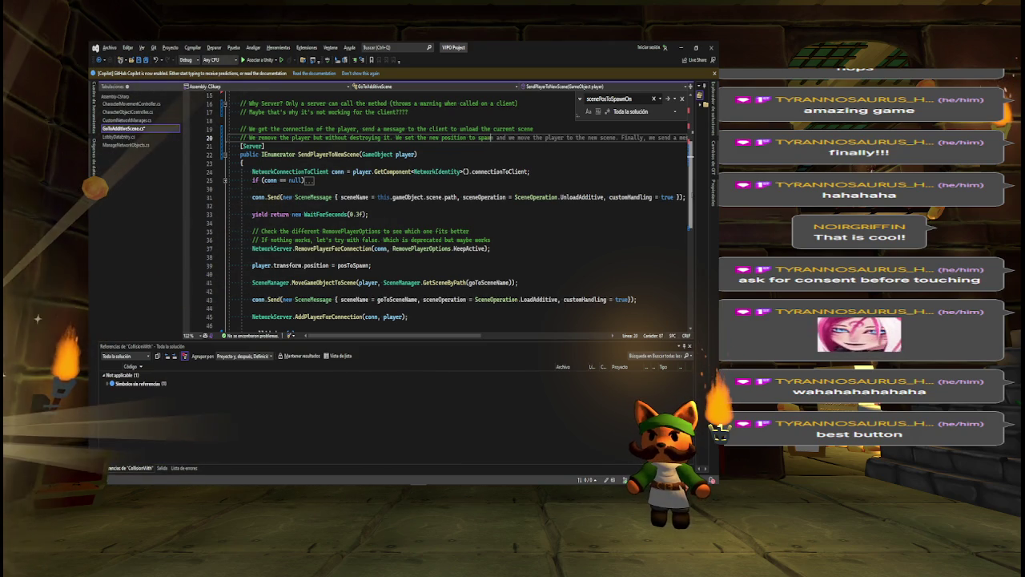
{"action": "type", "text": "n and"}
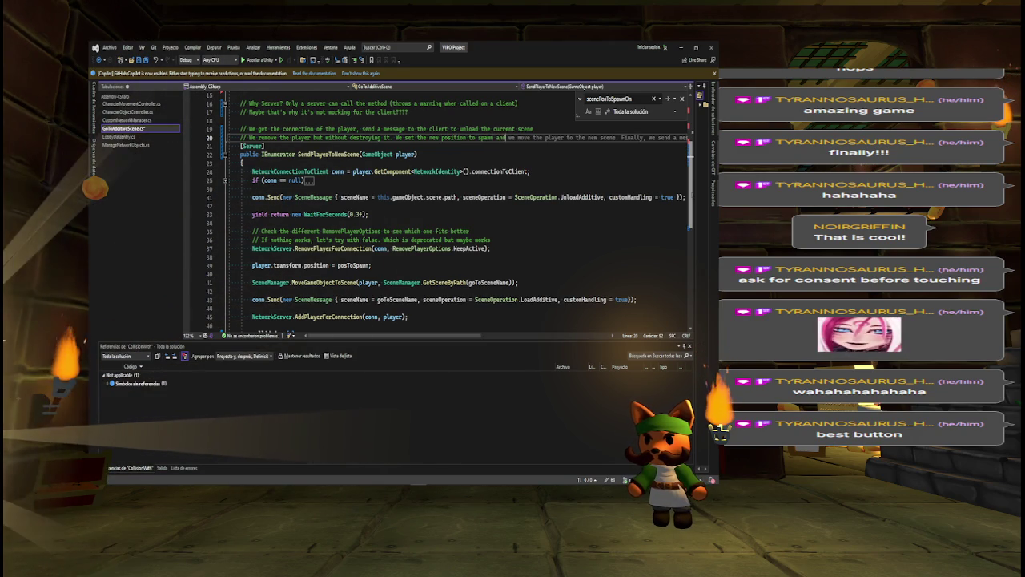
{"action": "type", "text": " move the pla"}
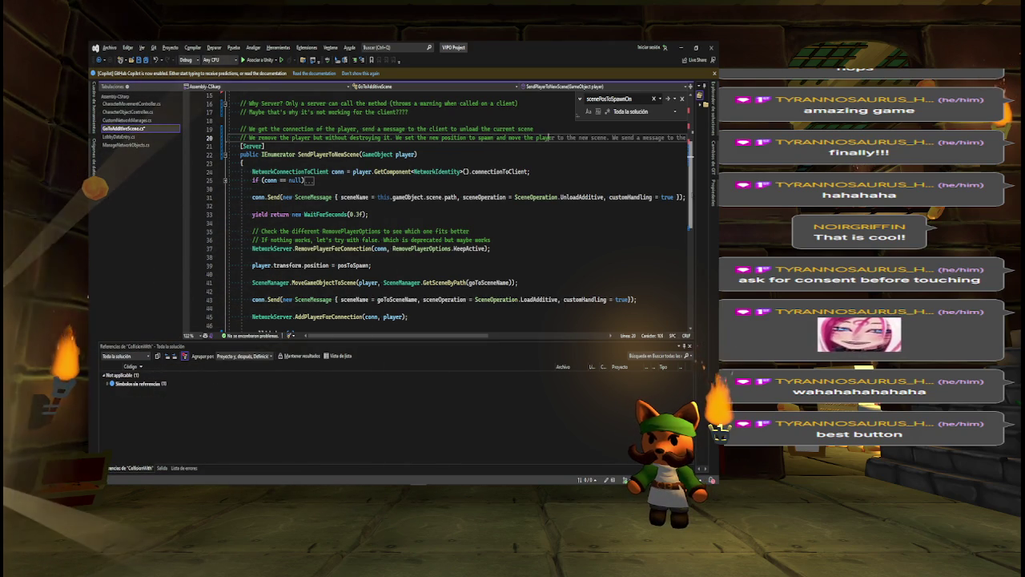
{"action": "type", "text": "yer to"}
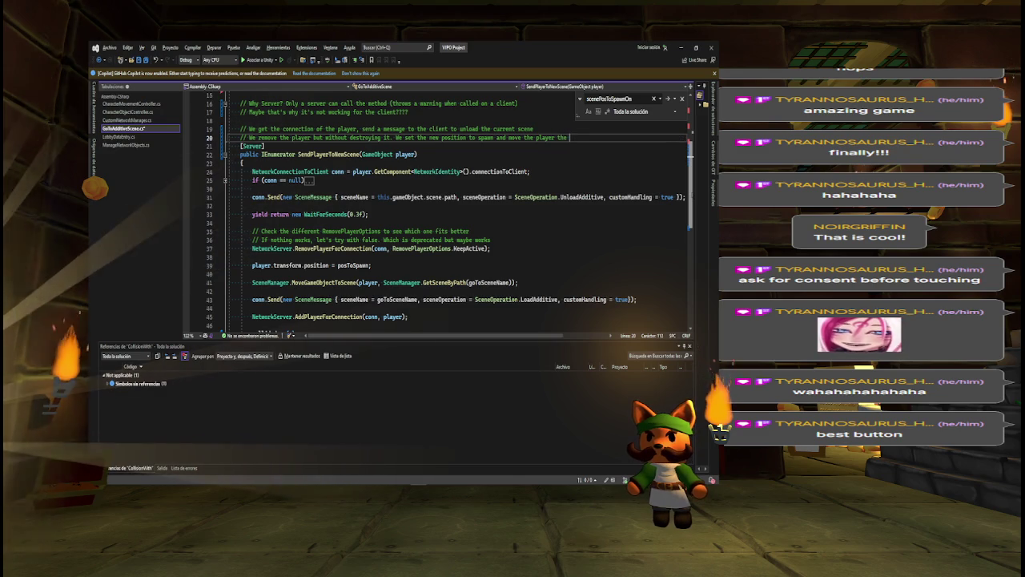
{"action": "key", "text": "BackSpace"}
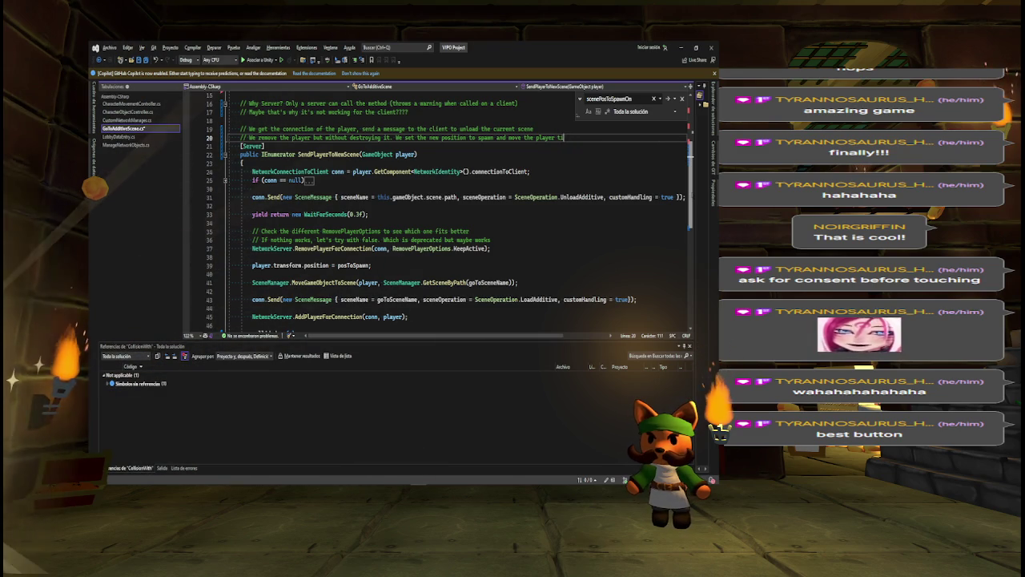
{"action": "type", "text": "the new scene"}
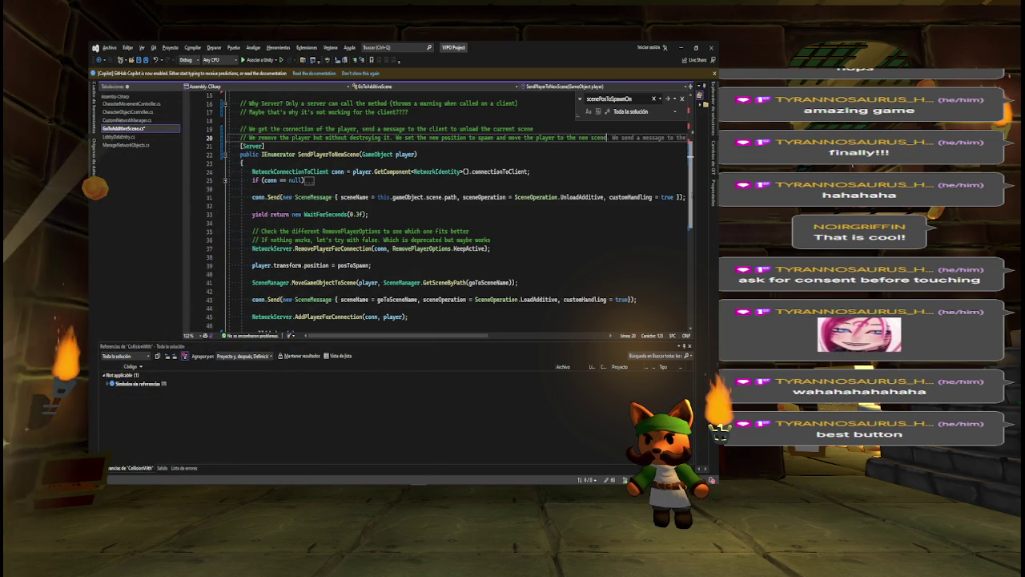
{"action": "key", "text": "Return"}
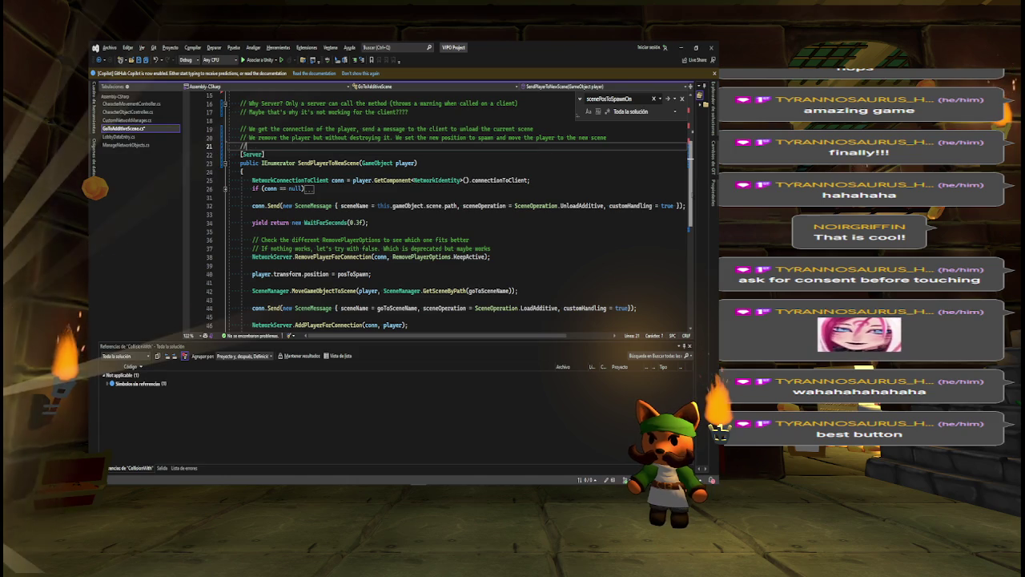
Comment on reconnecting the player in the new scene and resetting Collided to false, then save.
{"action": "type", "text": "// We send"}
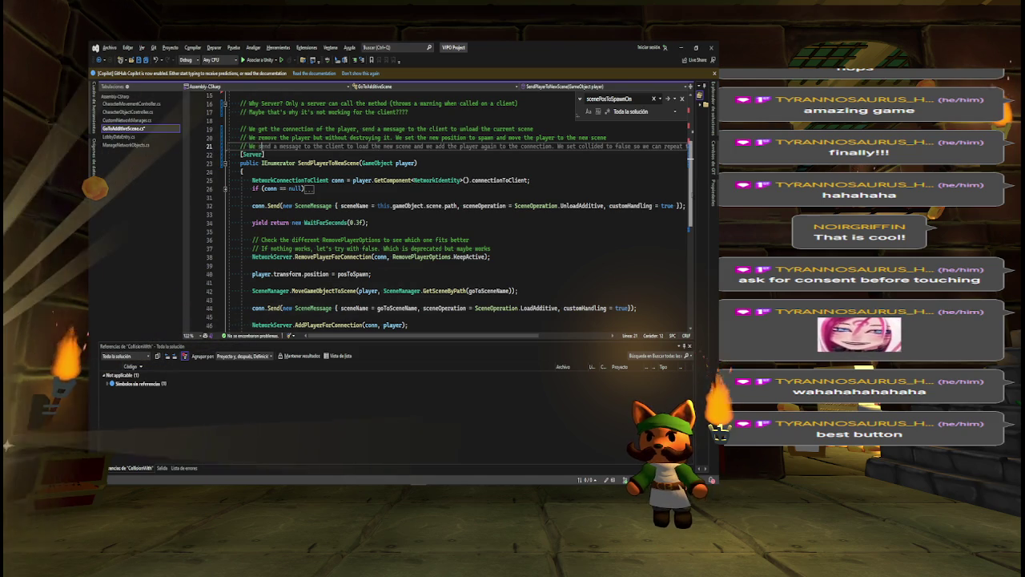
{"action": "type", "text": " a message"}
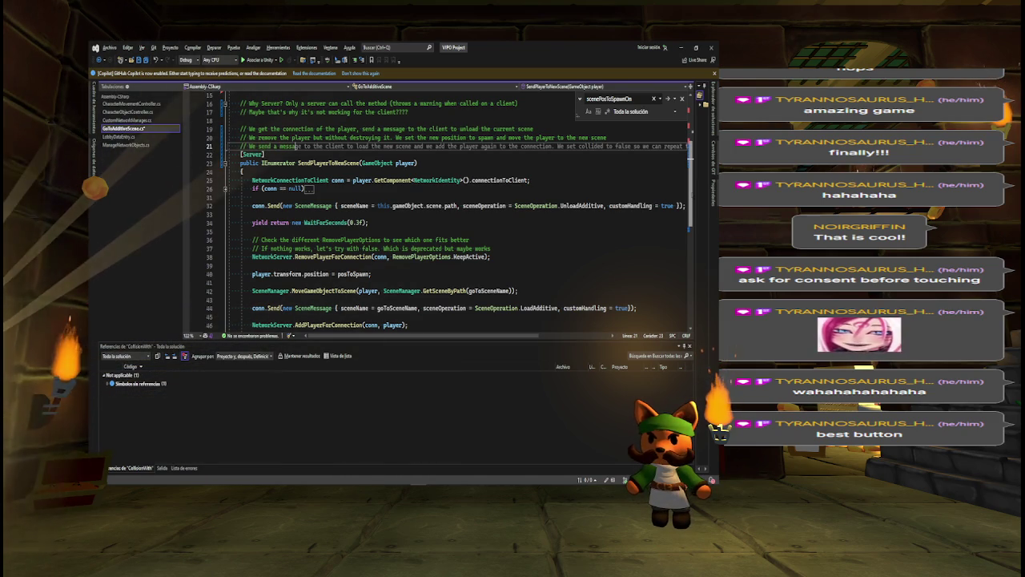
{"action": "type", "text": " to the"}
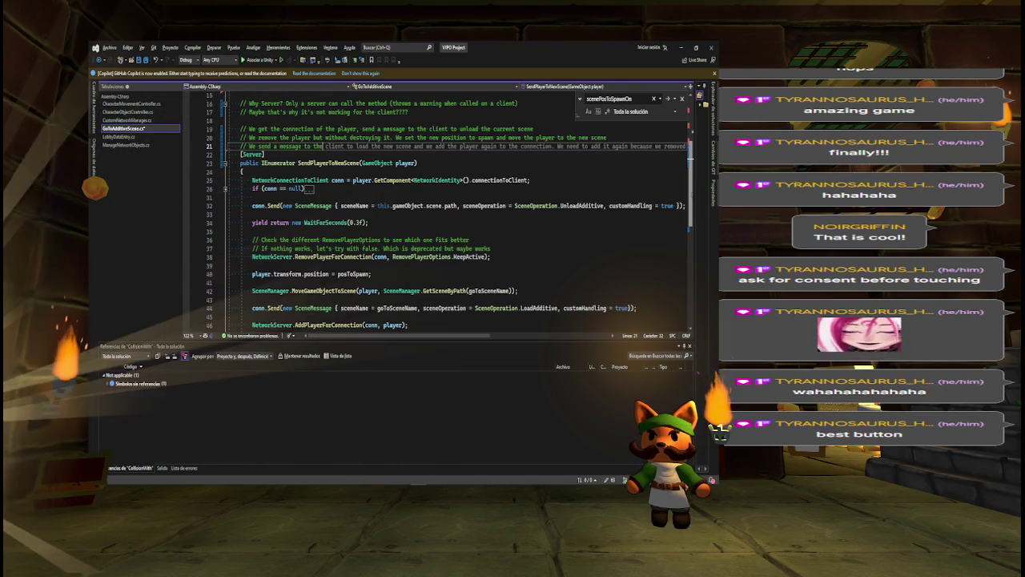
{"action": "type", "text": " client to "}
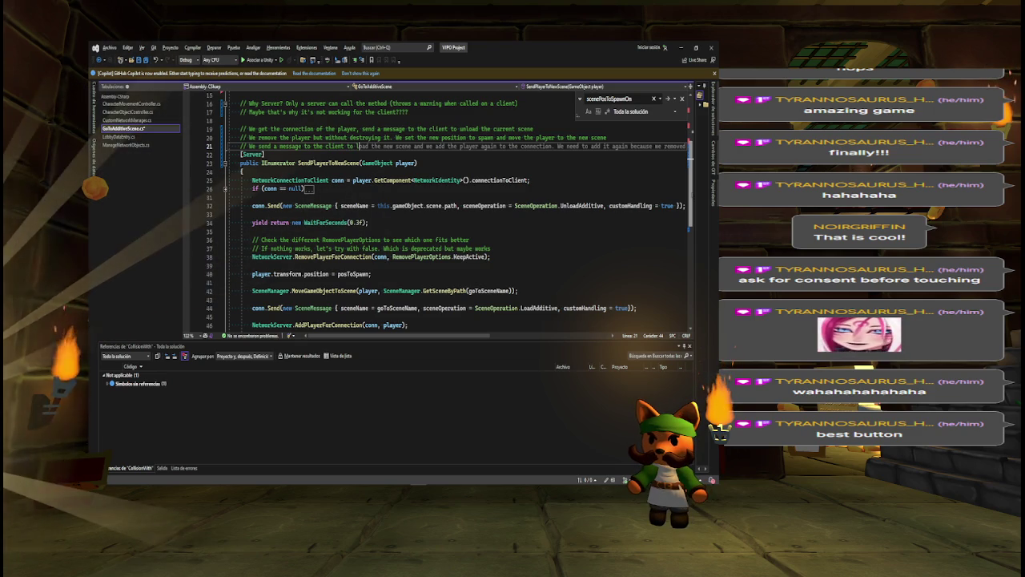
{"action": "type", "text": "load the new "}
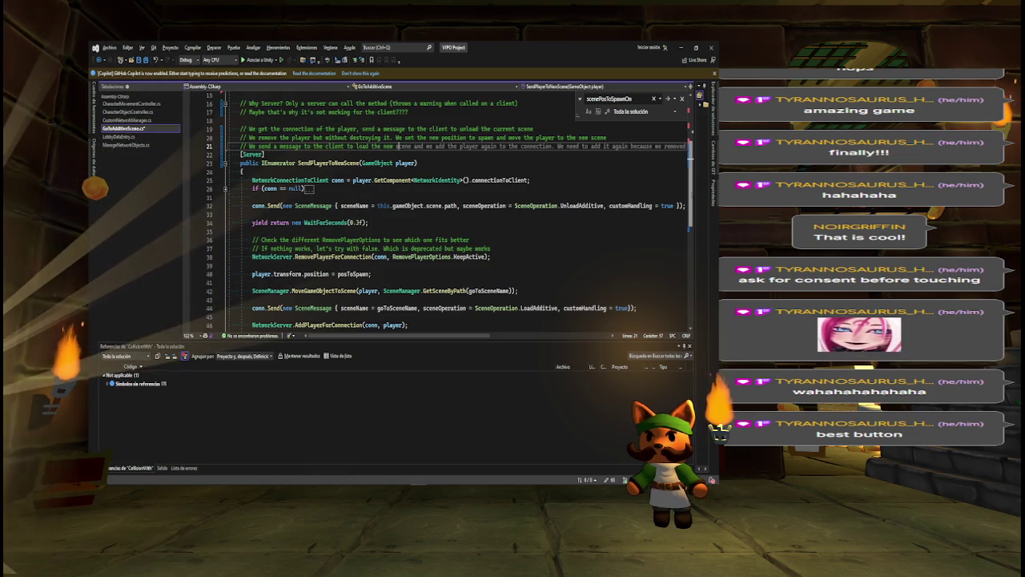
{"action": "type", "text": "scene and \"r"}
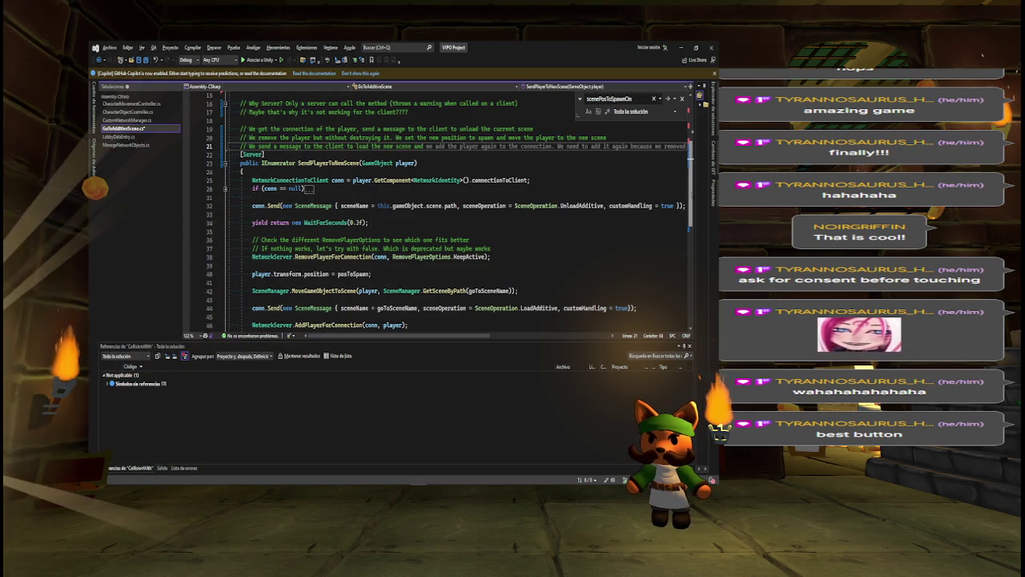
{"action": "type", "text": "econnec"}
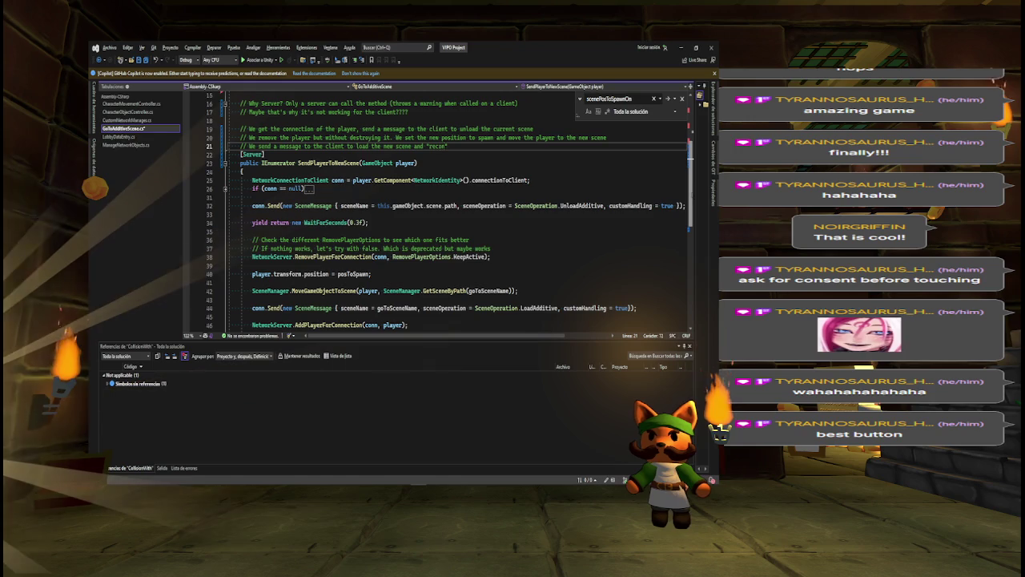
{"action": "type", "text": "t\" the "}
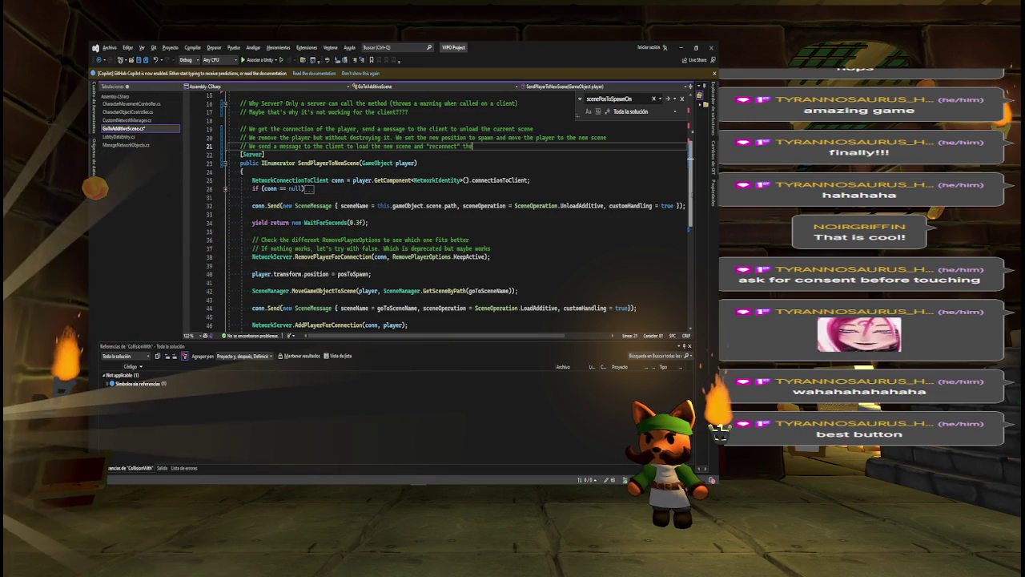
{"action": "type", "text": "player to the "}
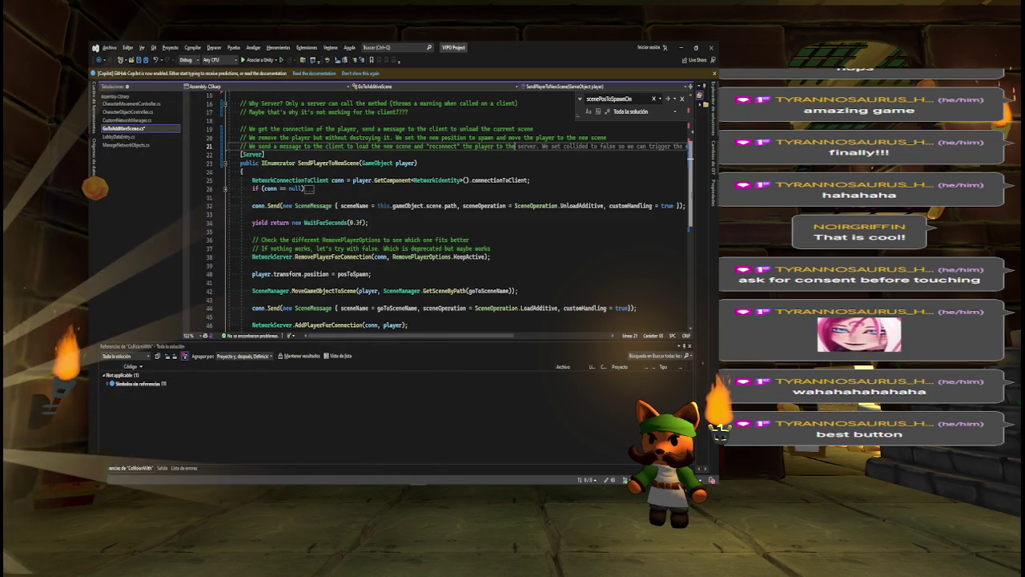
{"action": "type", "text": "server. We set c"}
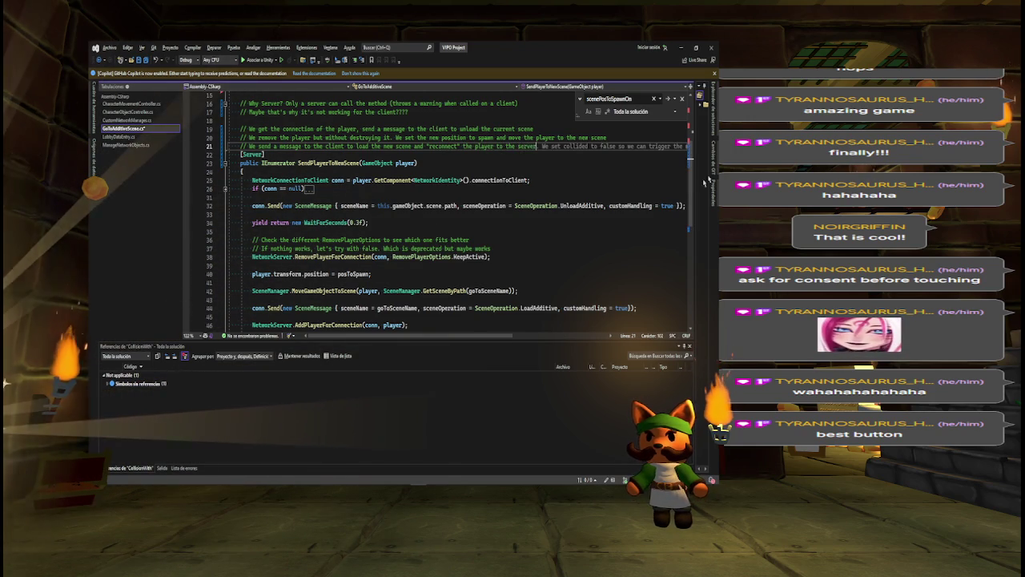
{"action": "key", "text": "Return"}
{"action": "type", "text": "Co"}
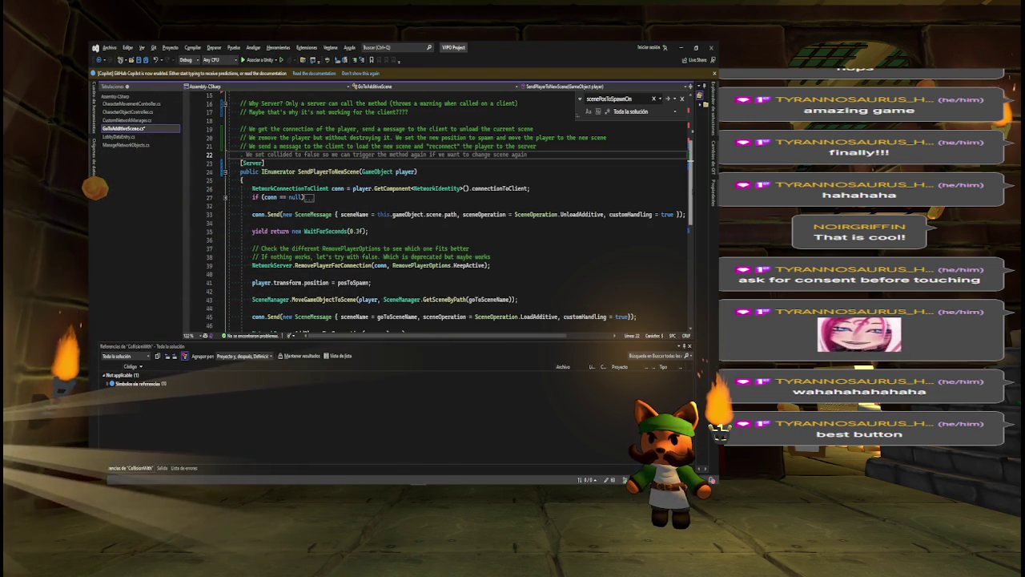
{"action": "type", "text": "llided "}
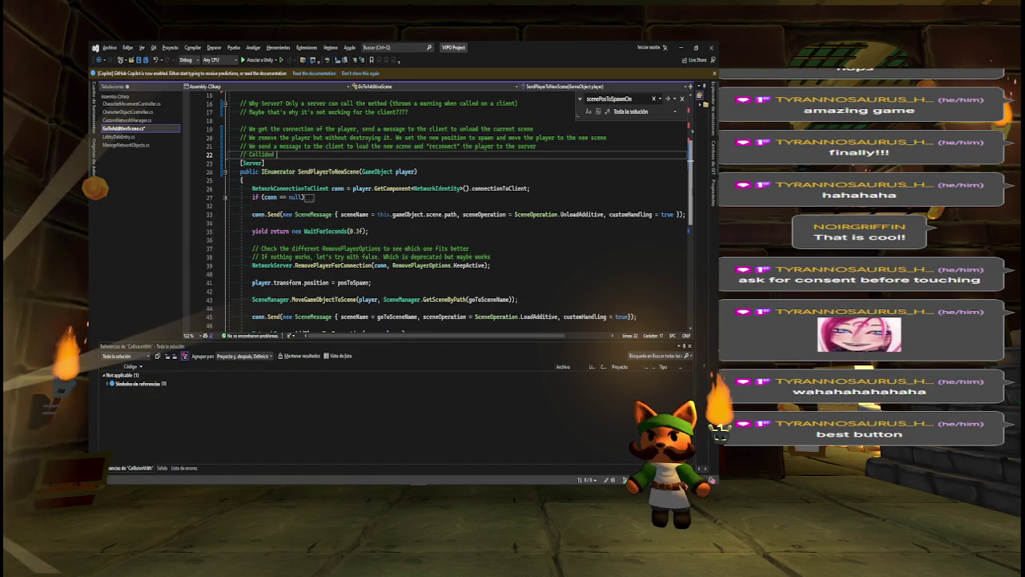
{"action": "type", "text": "is set to fal"}
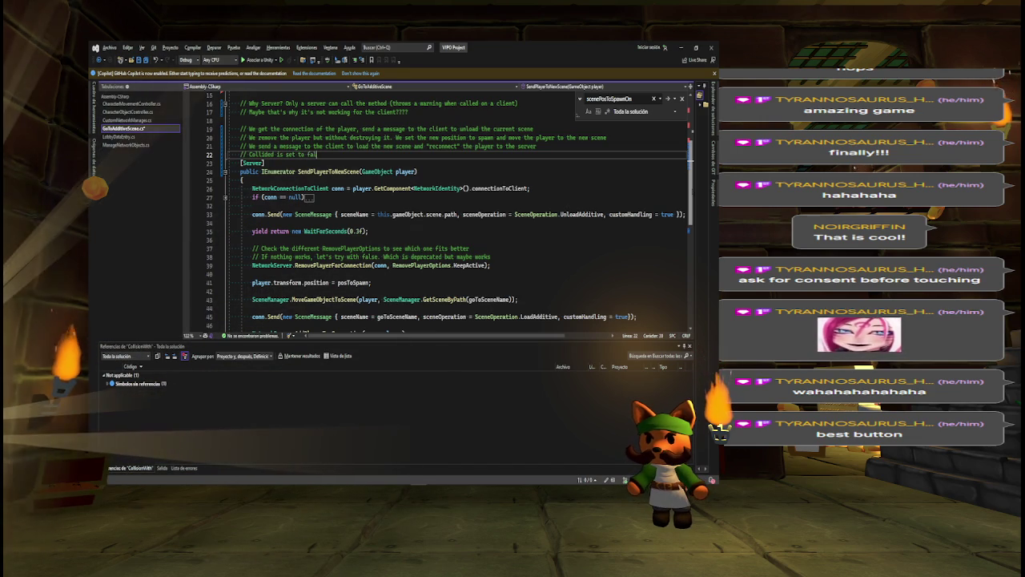
{"action": "type", "text": "se so we can collide "}
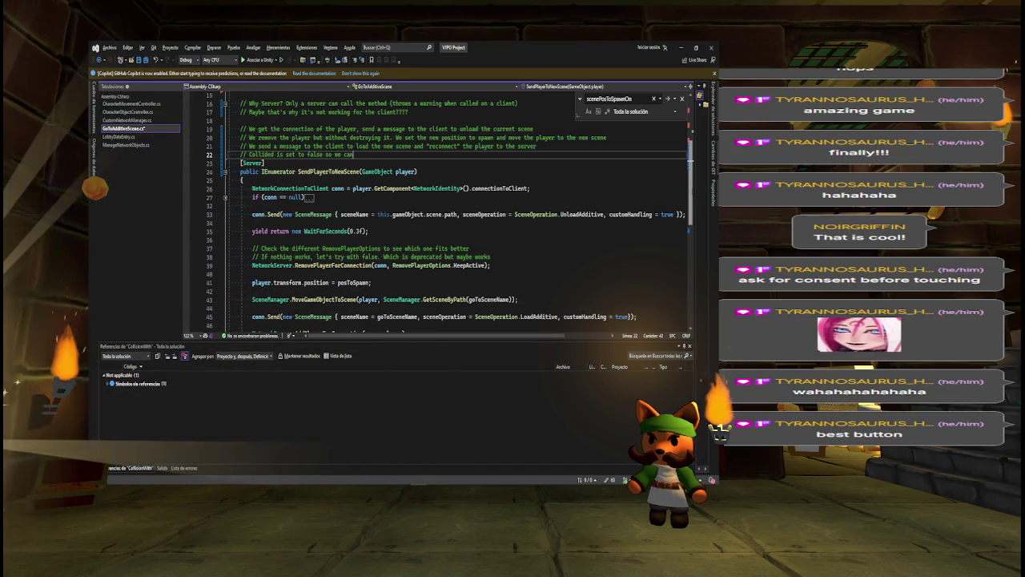
{"action": "type", "text": "wi"}
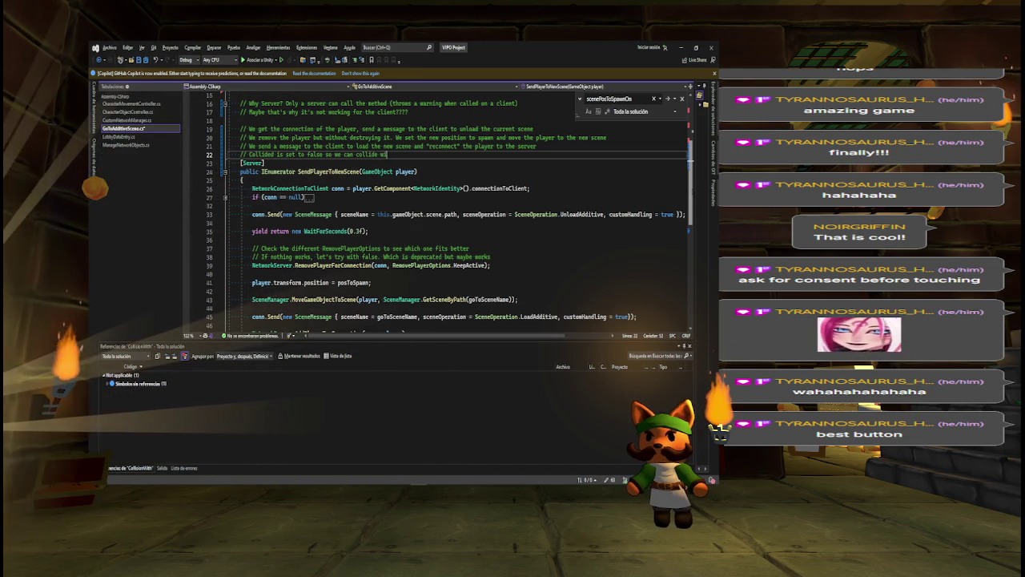
{"action": "type", "text": "th it again onl"}
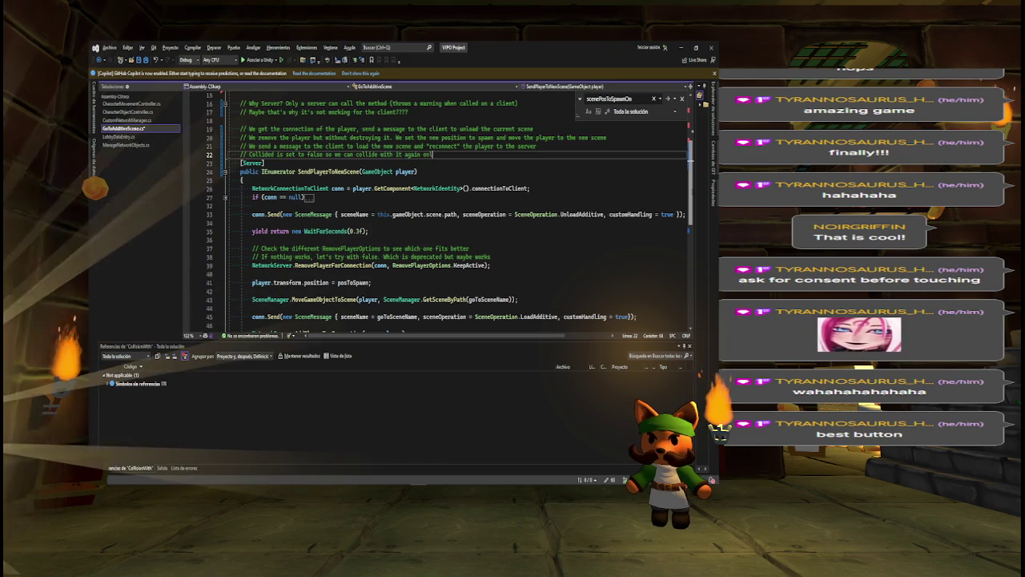
{"action": "type", "text": "y when we"}
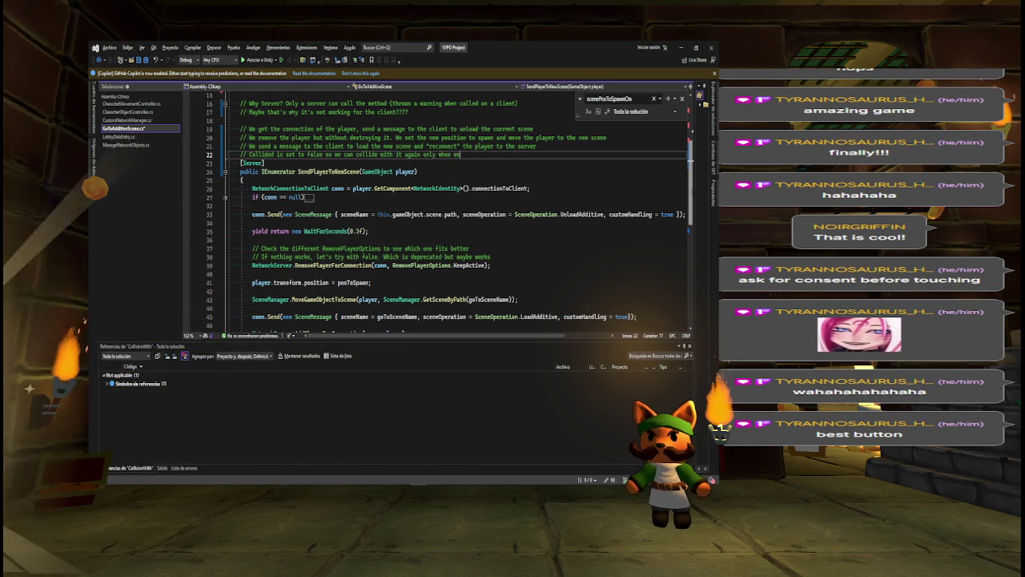
{"action": "type", "text": " changed the"}
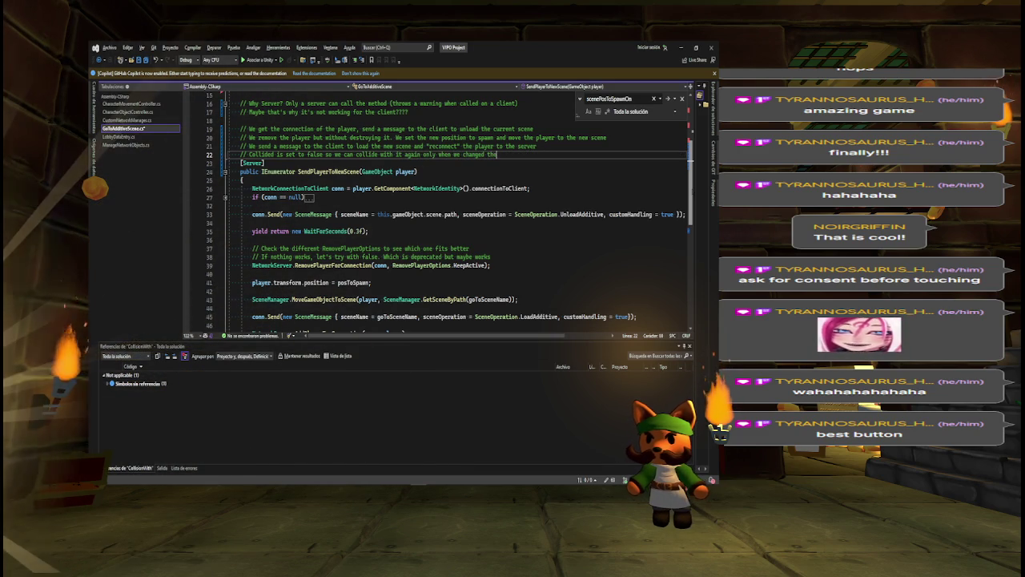
{"action": "type", "text": " scene"}
{"action": "key", "text": "ctrl+s"}
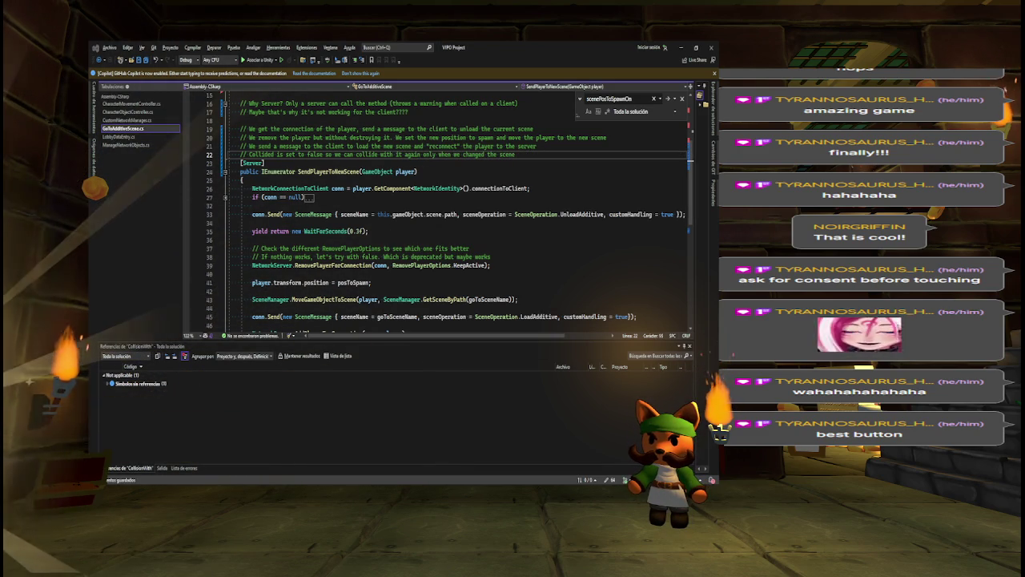
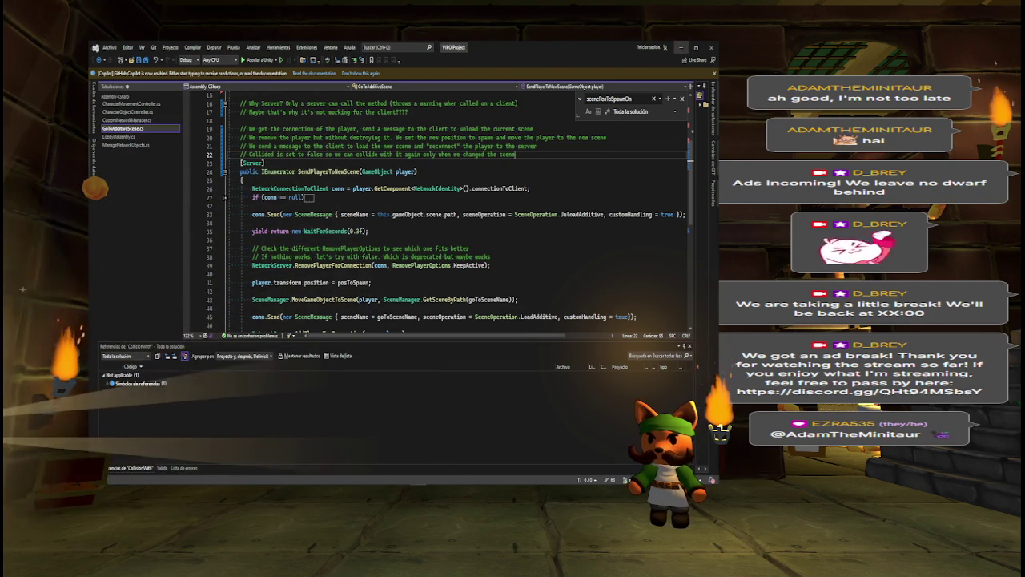
Switch past the Mirror Attributes docs to the Unity editor showing the tavern scene.
{"action": "key", "text": "alt+Tab"}
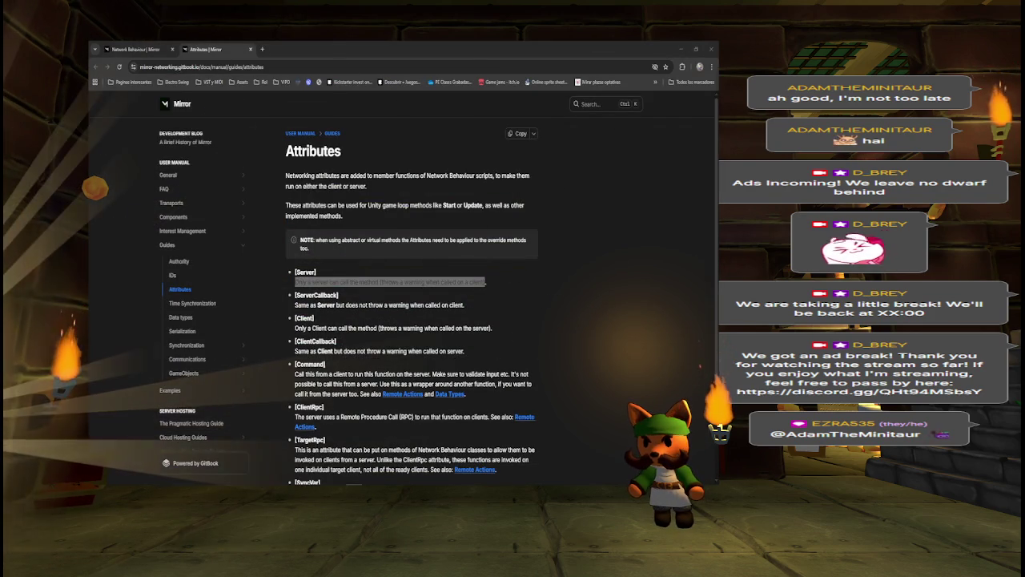
{"action": "key", "text": "alt+Tab"}
{"action": "scroll", "coordinate": [443, 212], "scroll_direction": "down", "scroll_amount": 5}
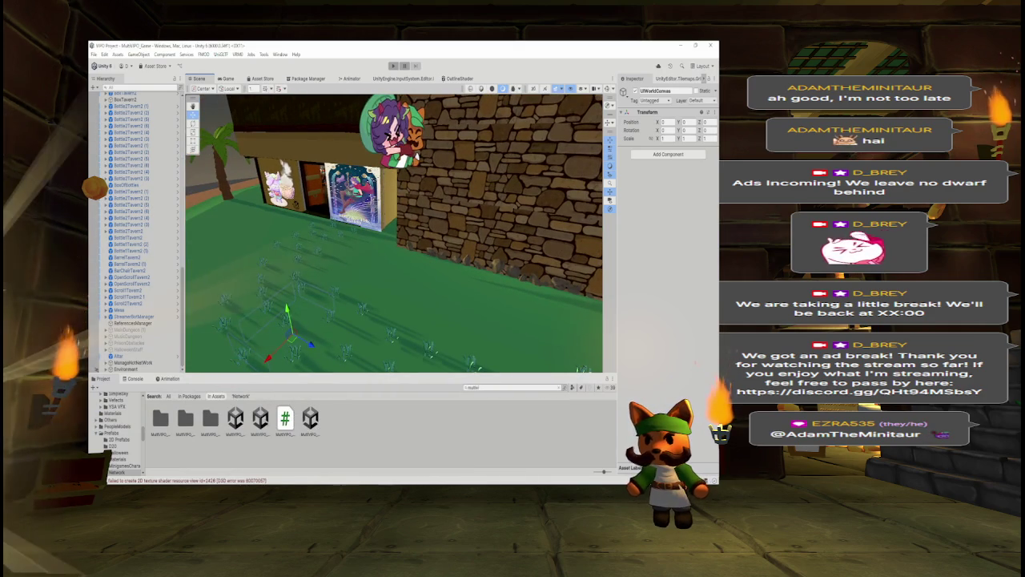
Preview the lobby's Ready up screen, fly around the tavern, and open the MultiVIPO_Game scene.
{"action": "left_click", "coordinate": [226, 80]}
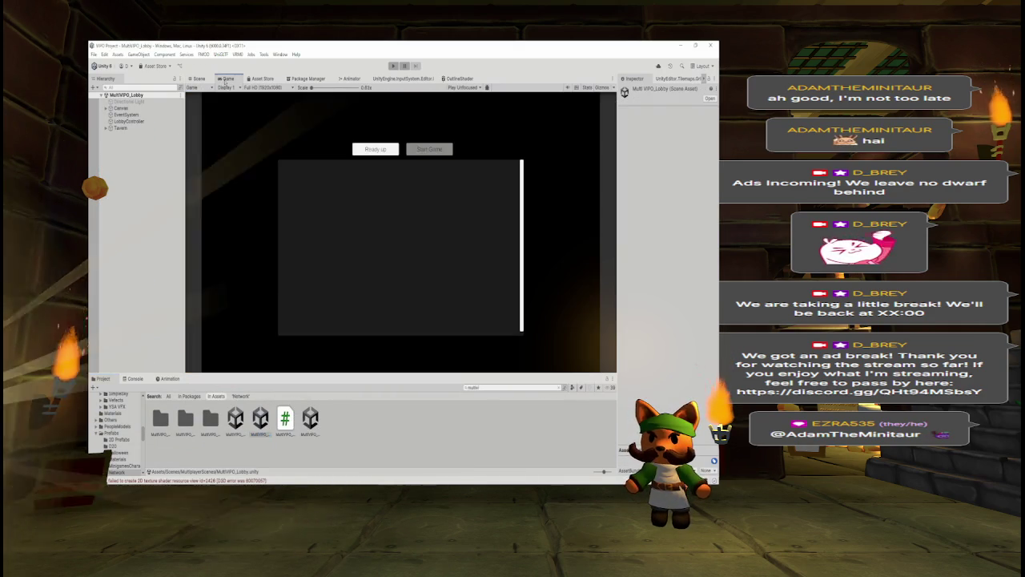
{"action": "left_click", "coordinate": [199, 79]}
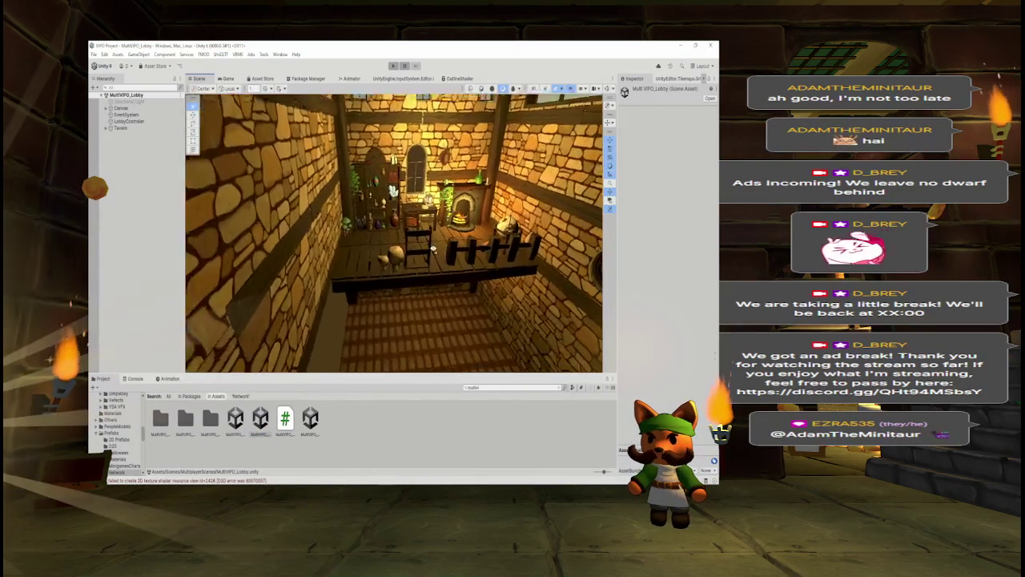
{"action": "key", "text": "w"}
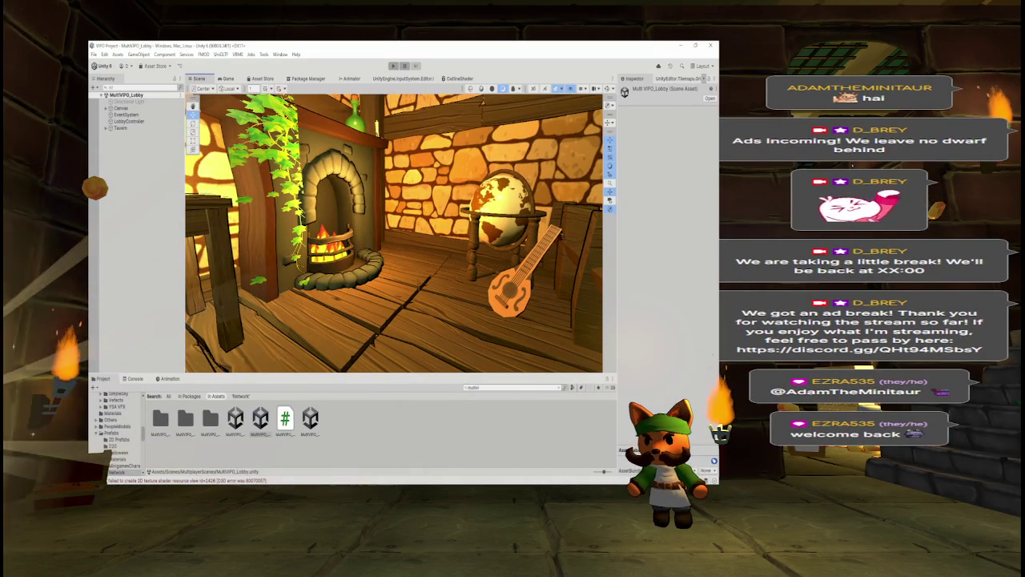
{"action": "left_click", "coordinate": [227, 78]}
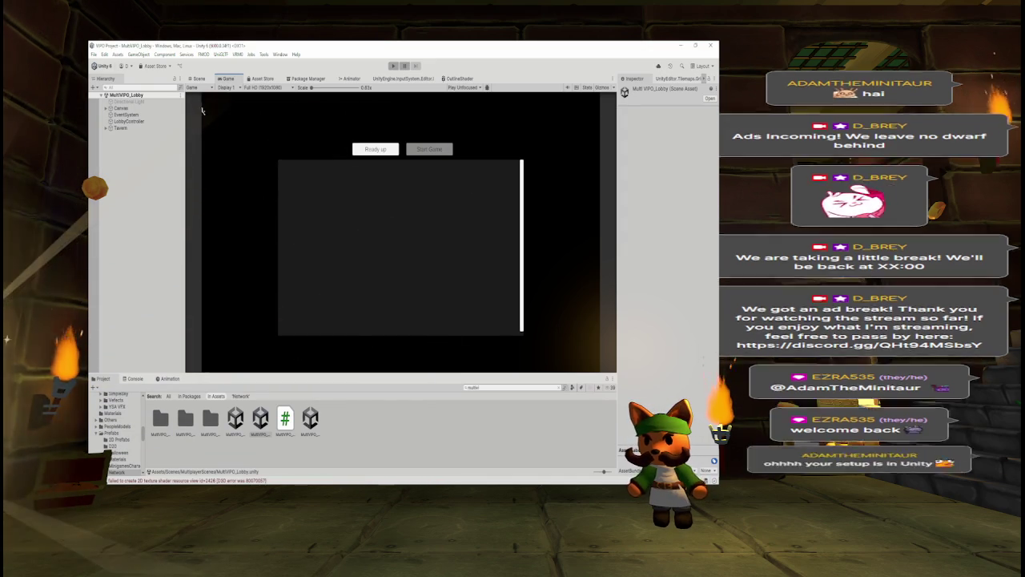
{"action": "left_click", "coordinate": [198, 78]}
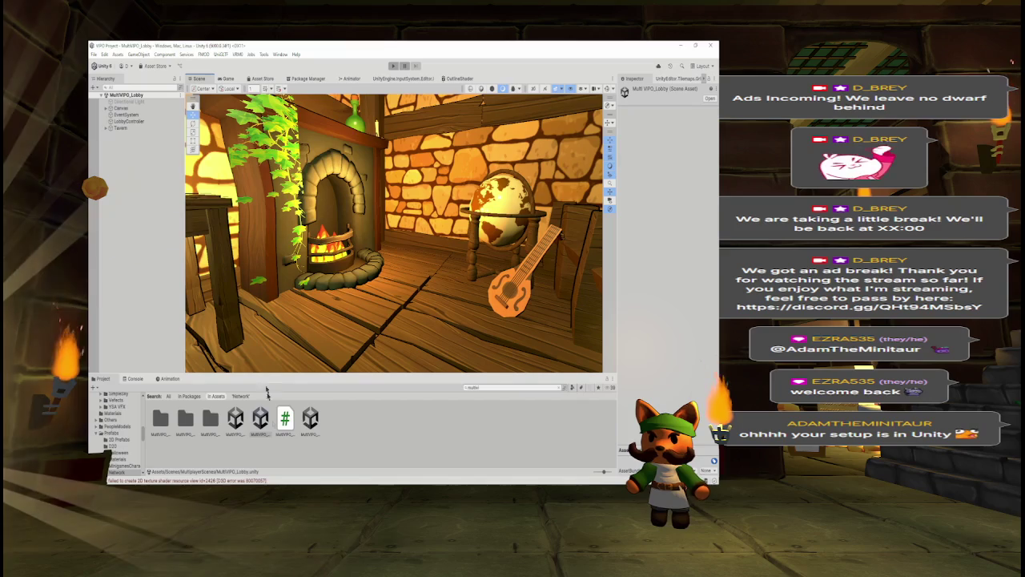
{"action": "left_click", "coordinate": [234, 419]}
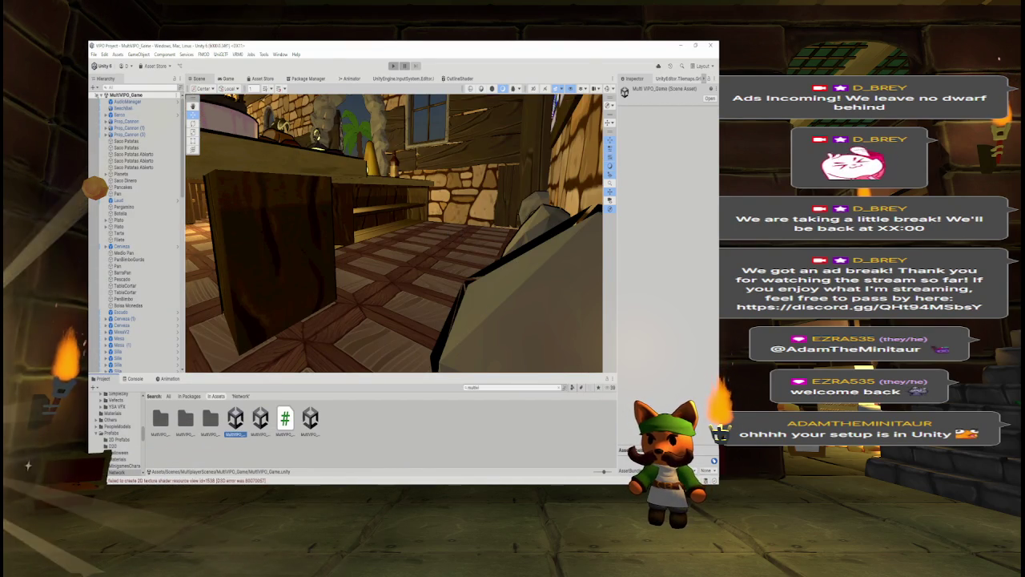
{"action": "left_click_drag", "start_coordinate": [448, 224], "coordinate": [504, 217]}
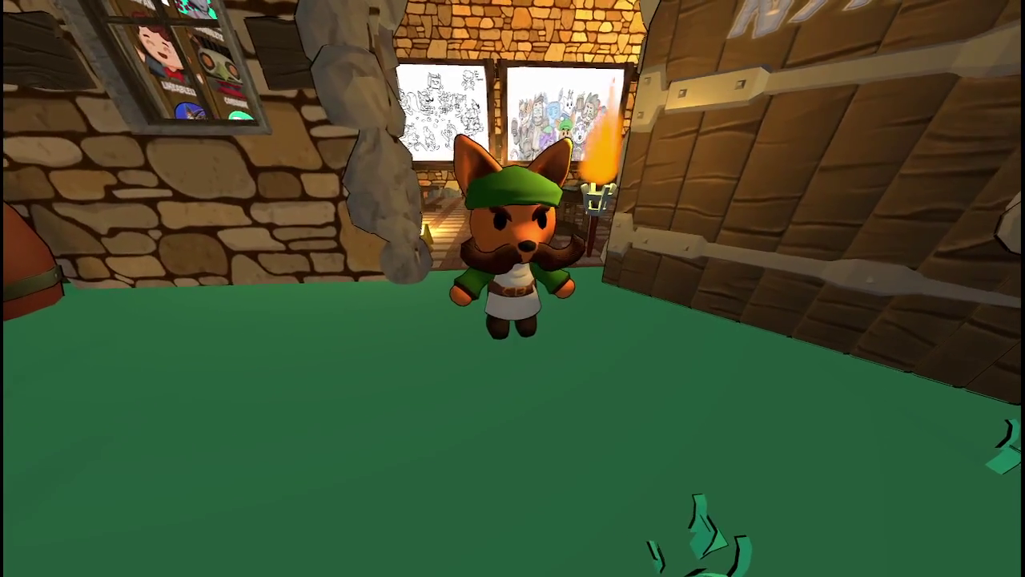
Run the fox avatar into the tavern, jump onto the round table, and turn it around.
{"action": "key", "text": "w"}
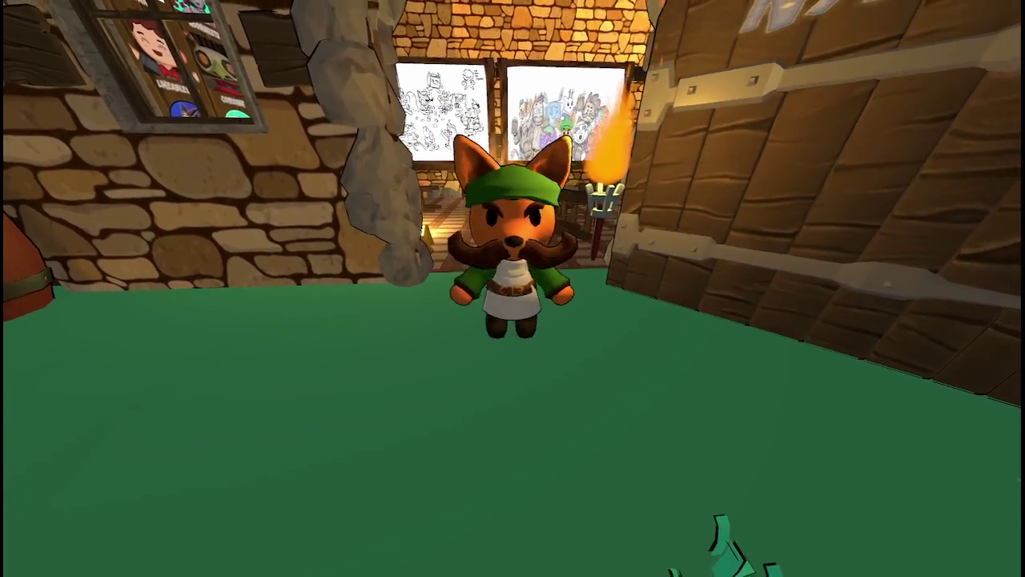
{"action": "key", "text": "w"}
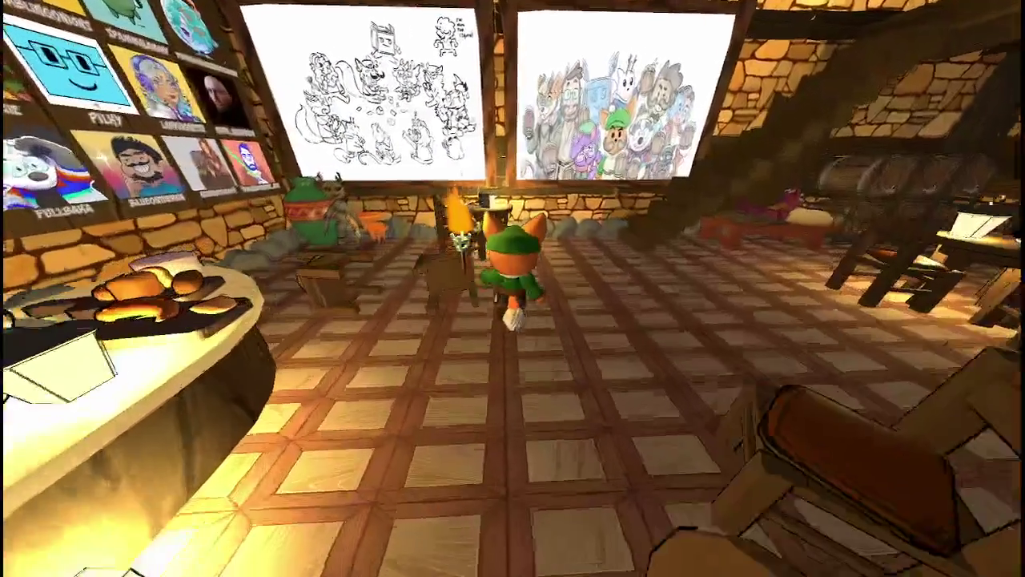
{"action": "key", "text": "space"}
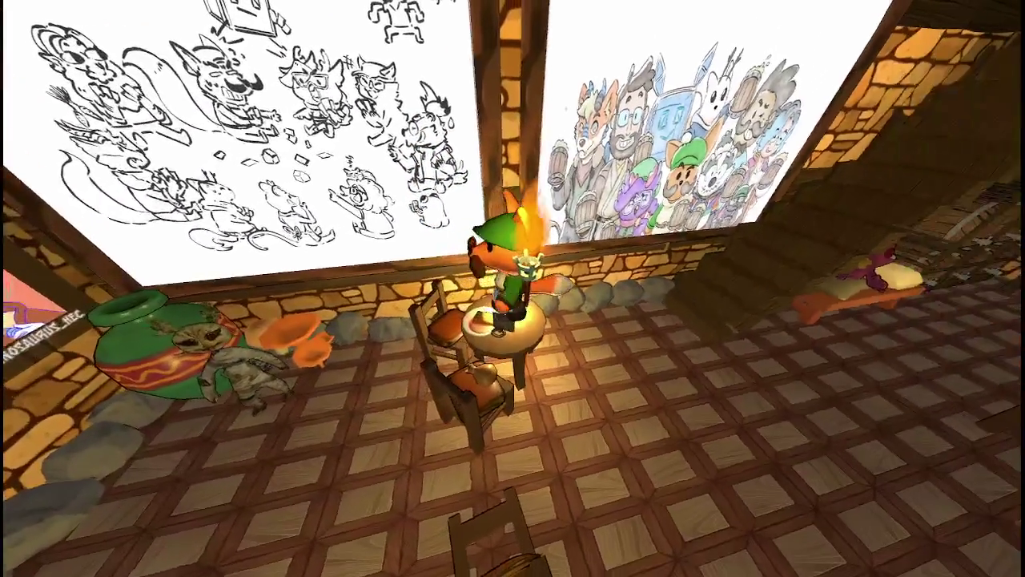
{"action": "key", "text": "s"}
{"action": "key", "text": "w"}
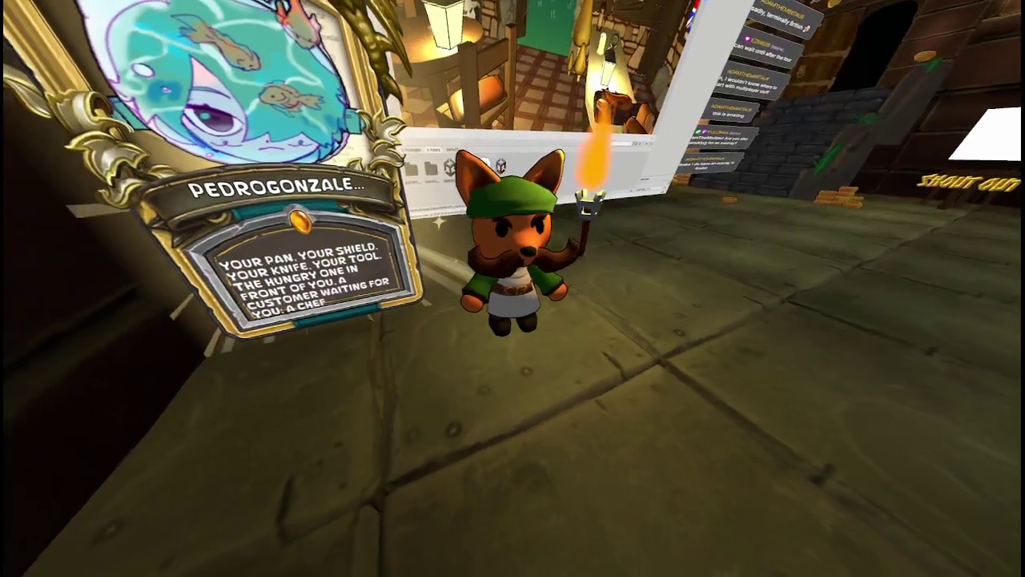
Walk the fox past the in-world editor screen and coins to the stairs and back.
{"action": "key", "text": "w"}
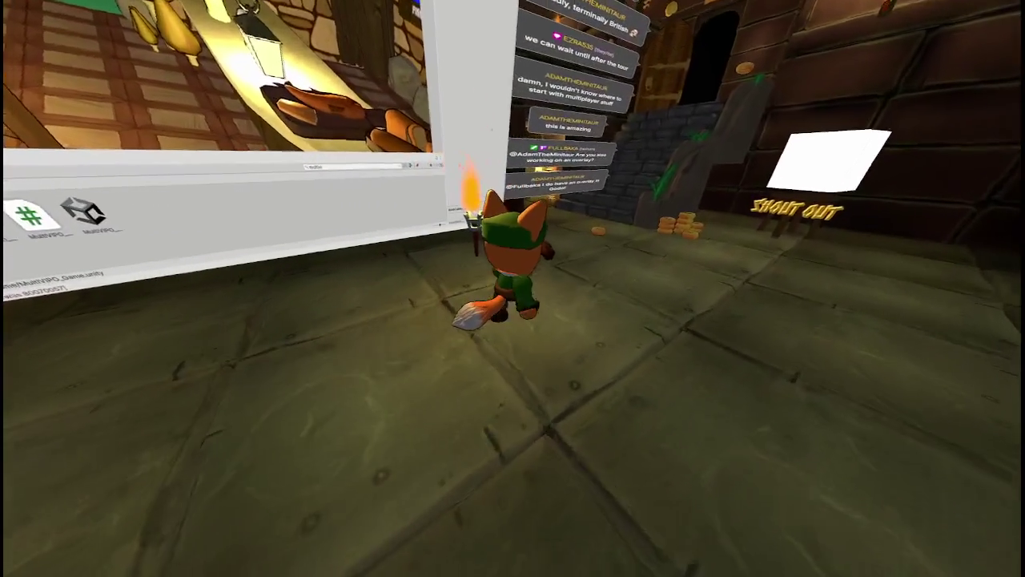
{"action": "key", "text": "w"}
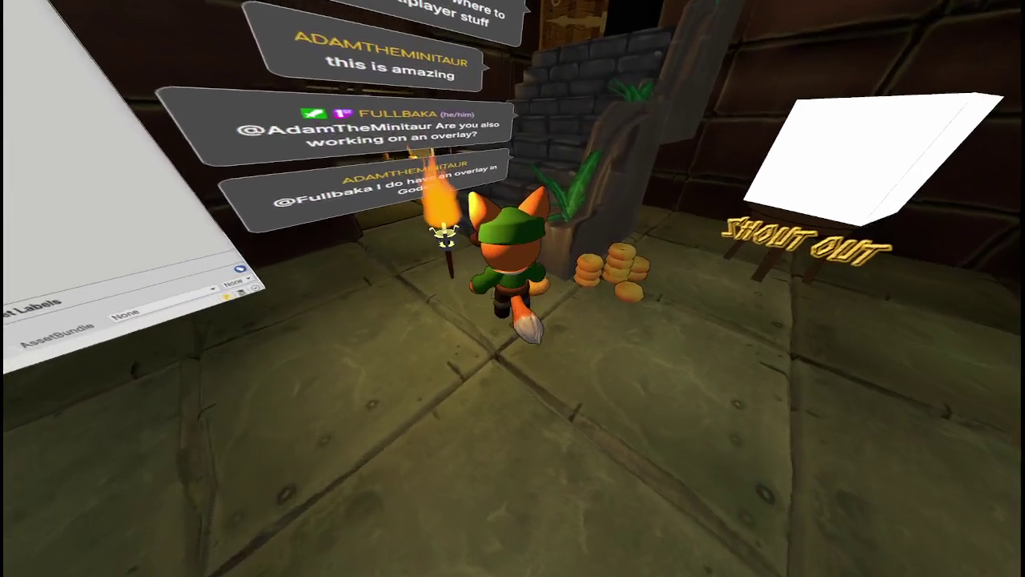
{"action": "key", "text": "w"}
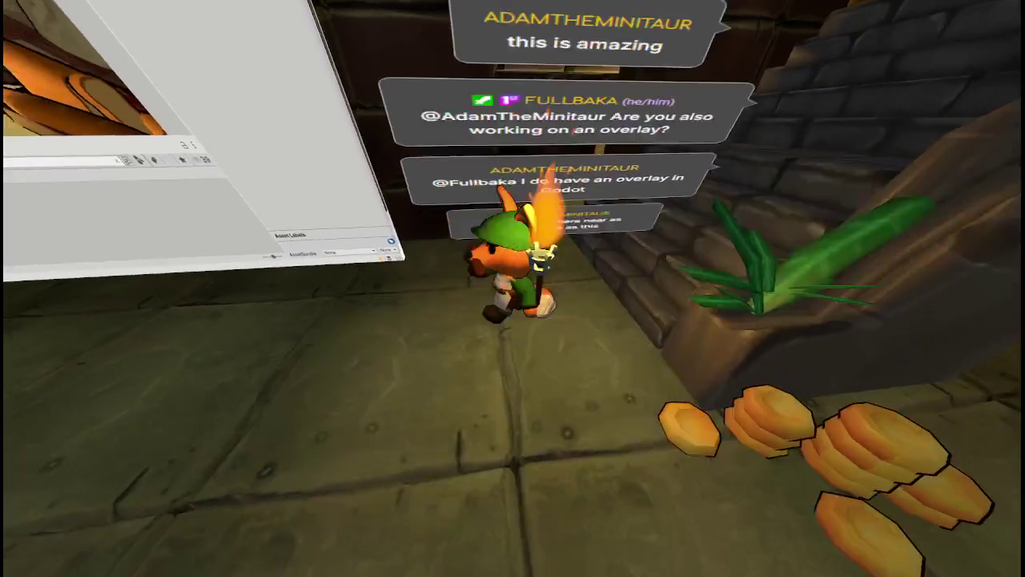
{"action": "key", "text": "w"}
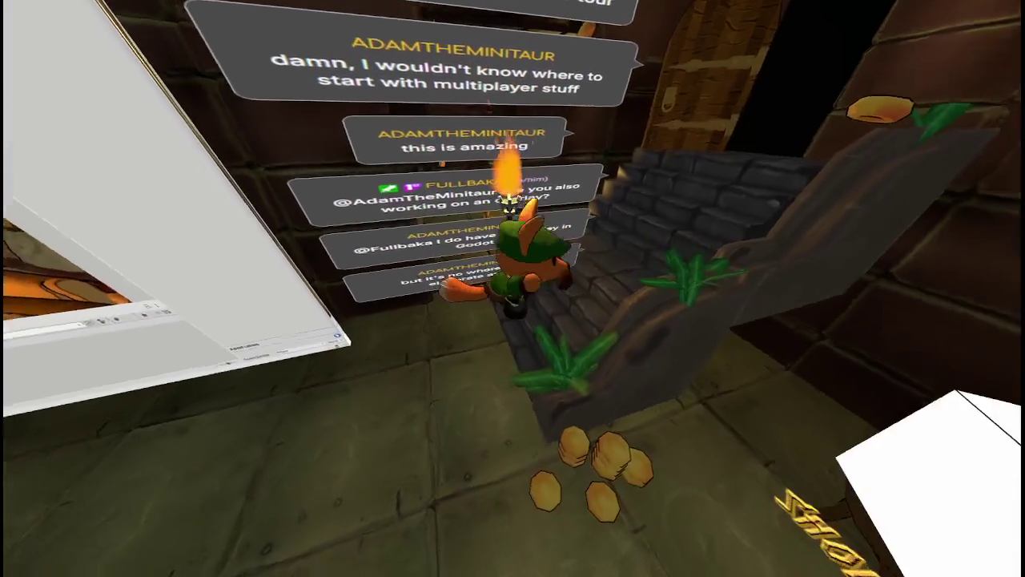
{"action": "key", "text": "w"}
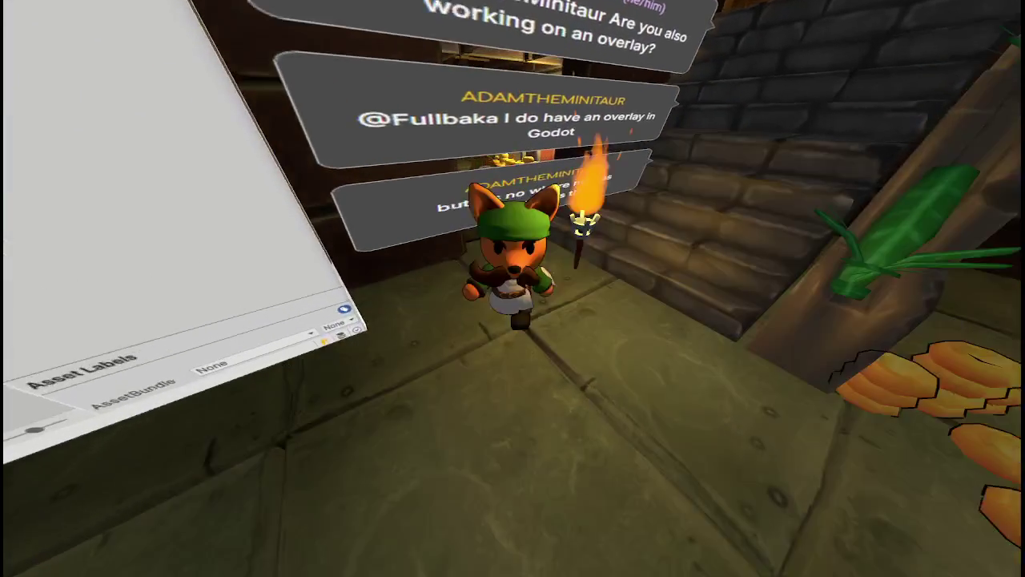
{"action": "key", "text": "s"}
{"action": "key", "text": "s"}
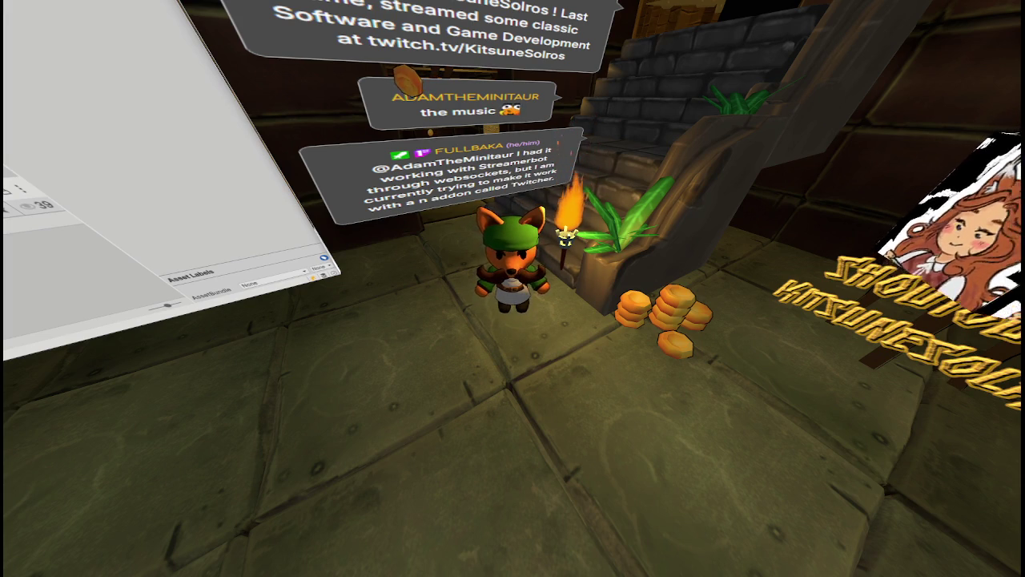
Walk the fox by the shoutout sign and torch, jumping behind the sign.
{"action": "key", "text": "w"}
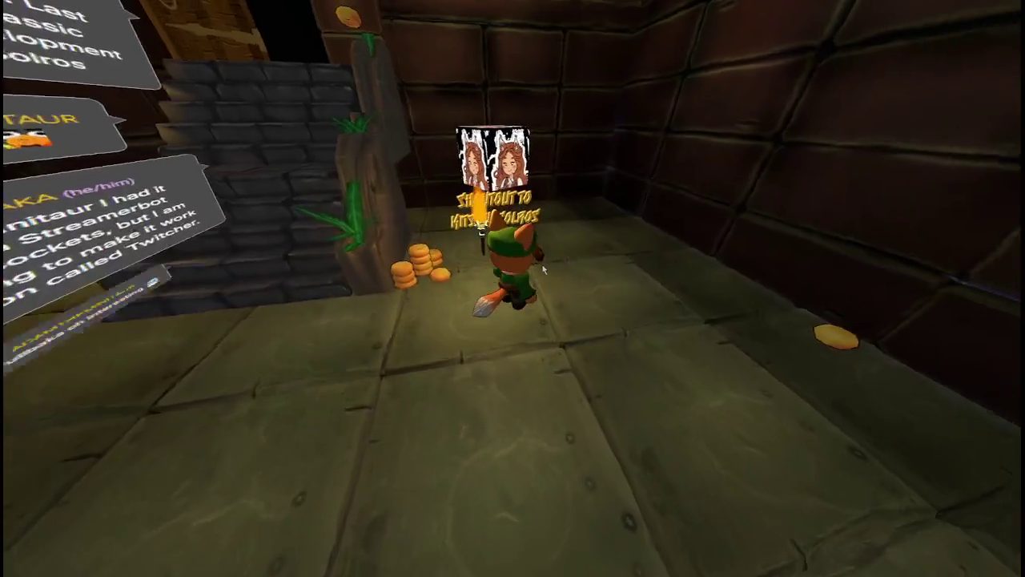
{"action": "key", "text": "s"}
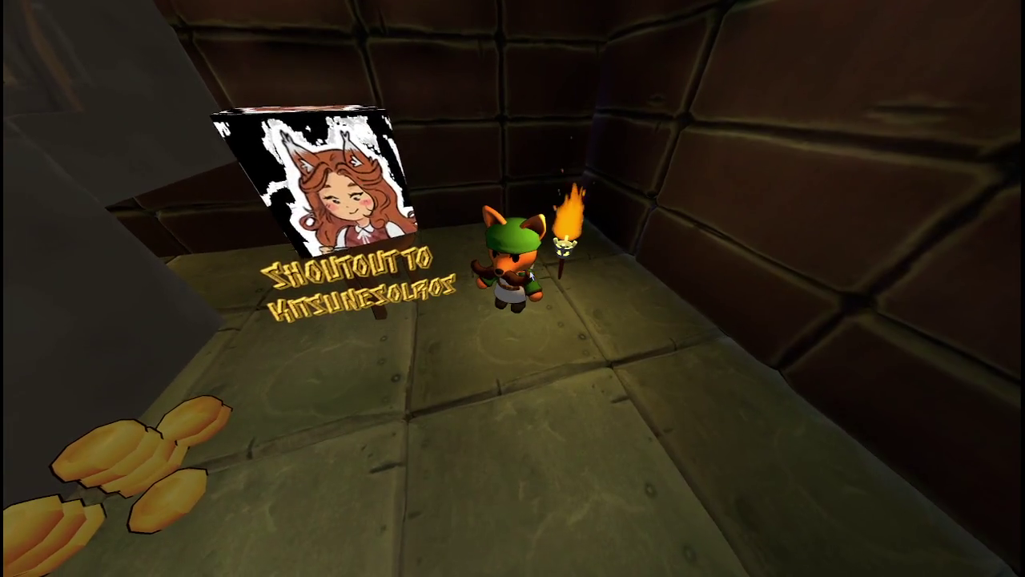
{"action": "key", "text": "w"}
{"action": "key", "text": "d"}
{"action": "key", "text": "s"}
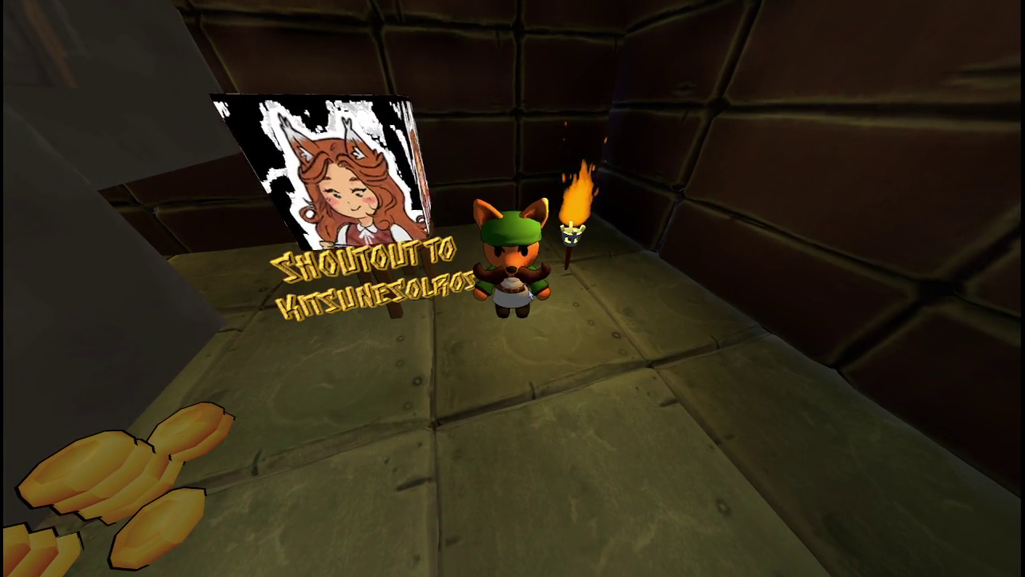
{"action": "key", "text": "space"}
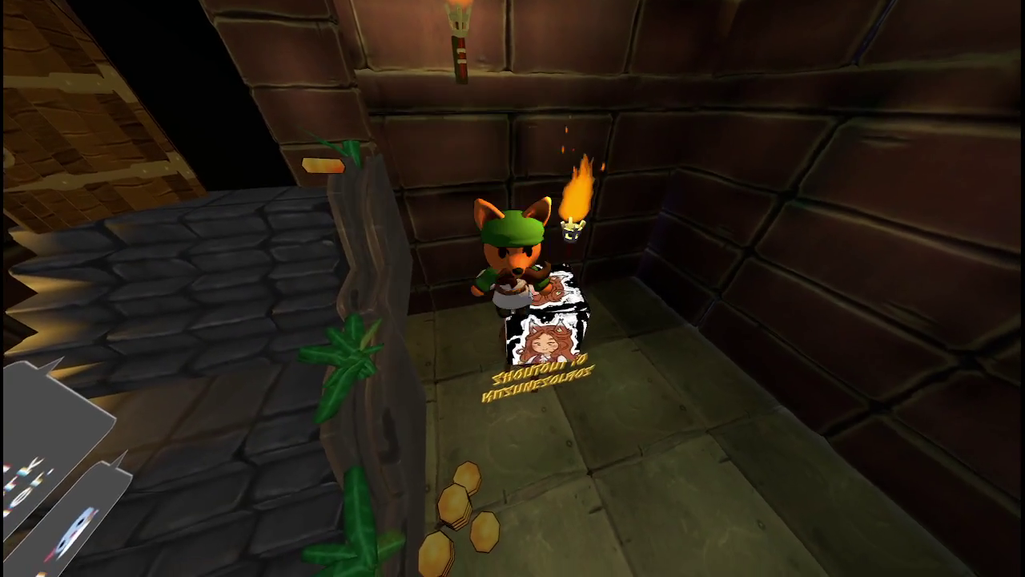
{"action": "key", "text": "w"}
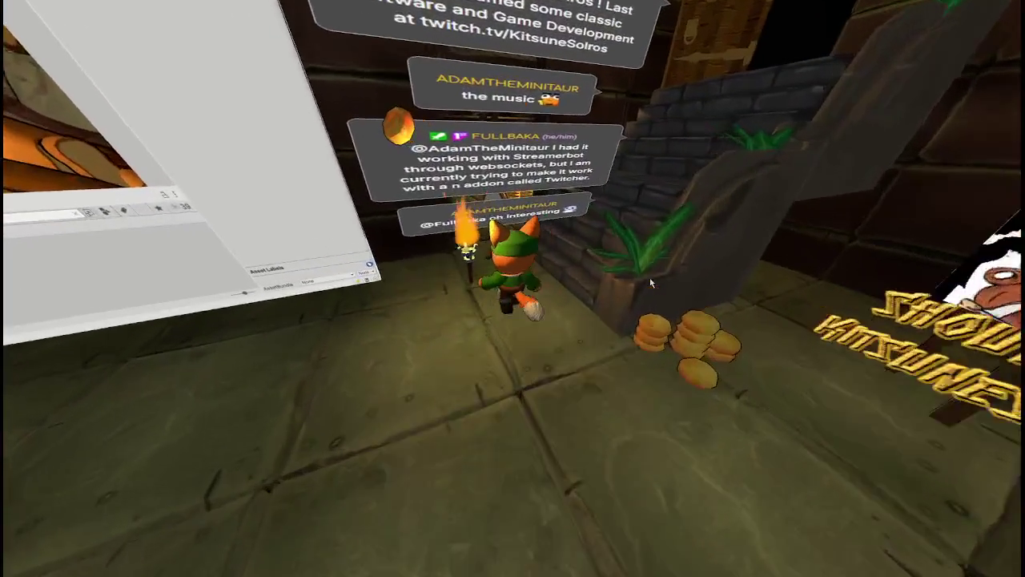
Run the fox through the doorway into the Hall of Fame room.
{"action": "key", "text": "w"}
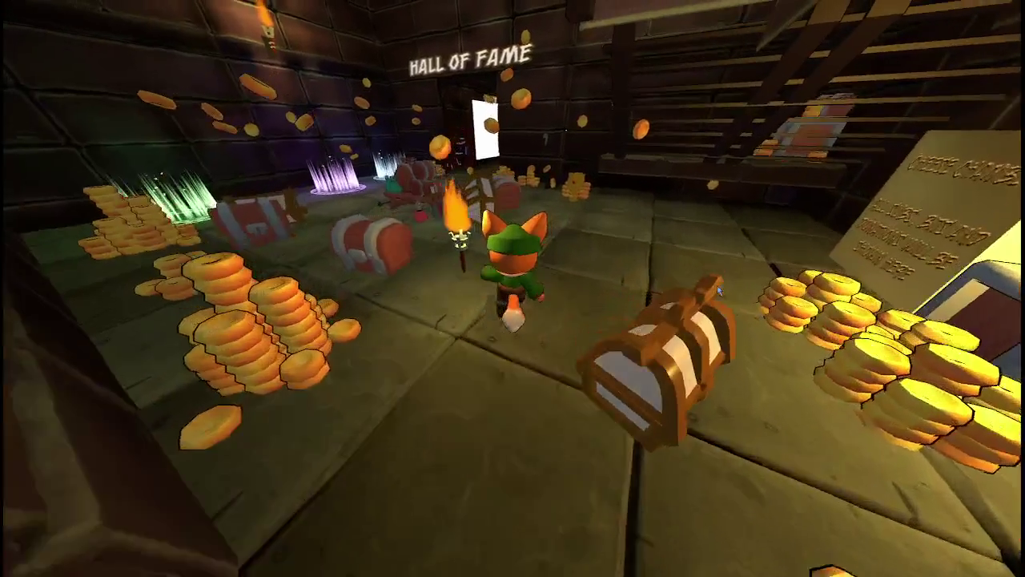
{"action": "key", "text": "w"}
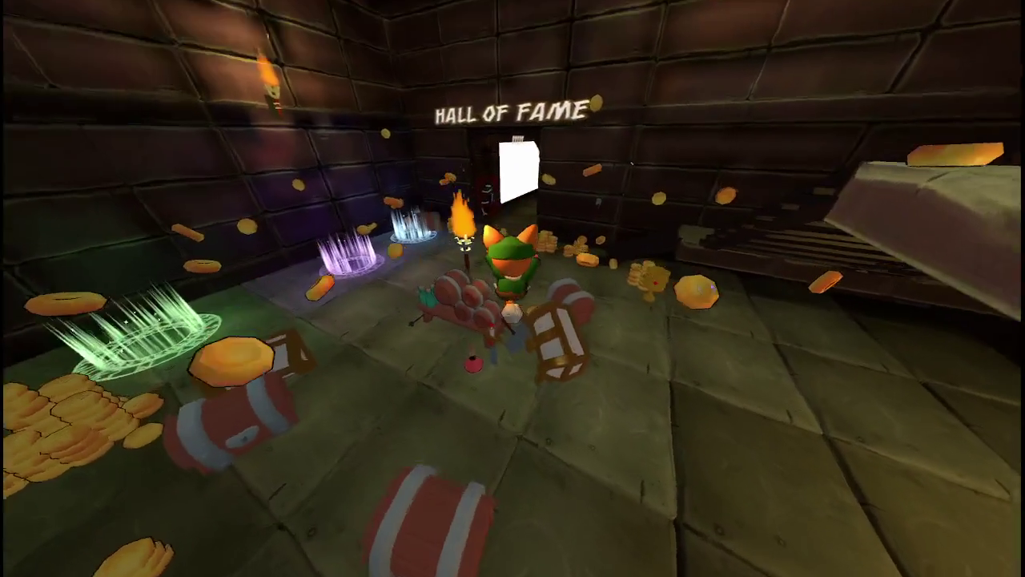
{"action": "key", "text": "w"}
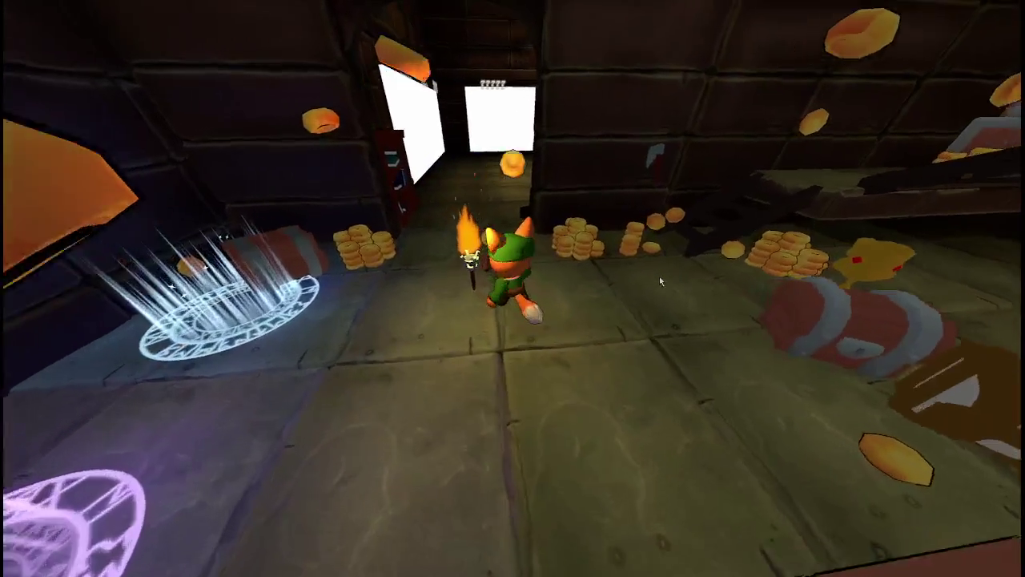
{"action": "key", "text": "w"}
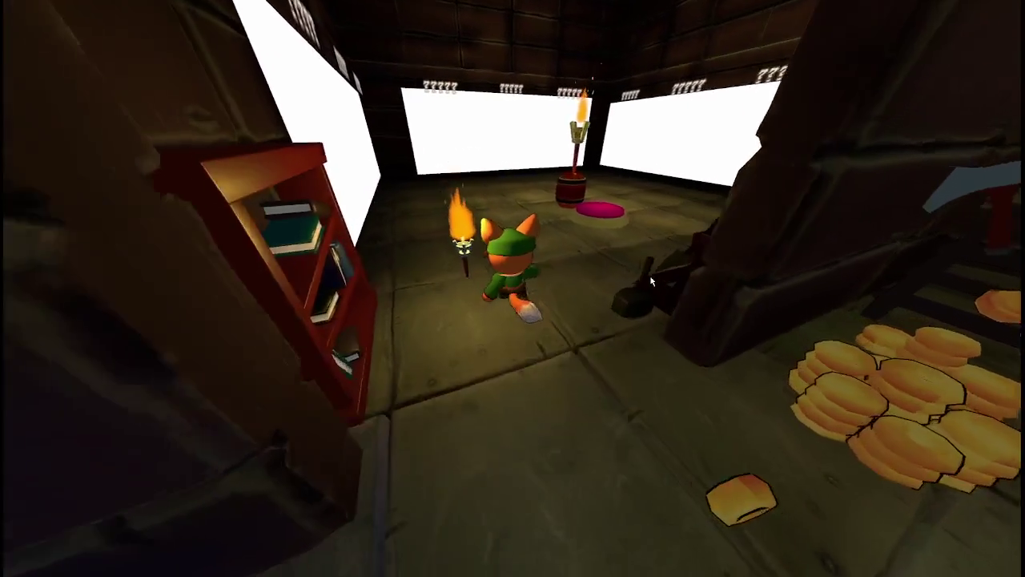
{"action": "key", "text": "s"}
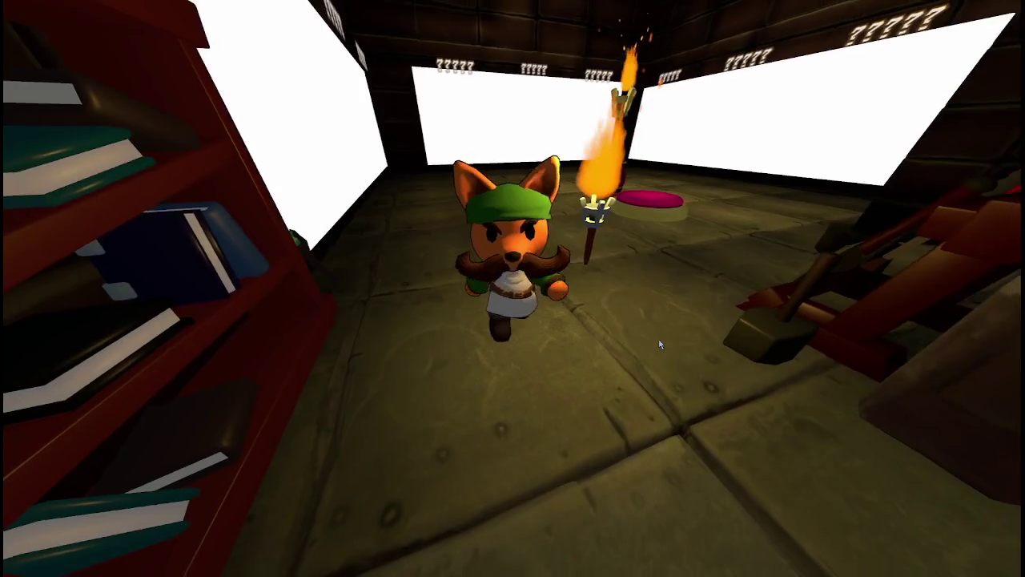
Run the fox through the coin-filled treasure room and back to the screen board.
{"action": "key", "text": "d"}
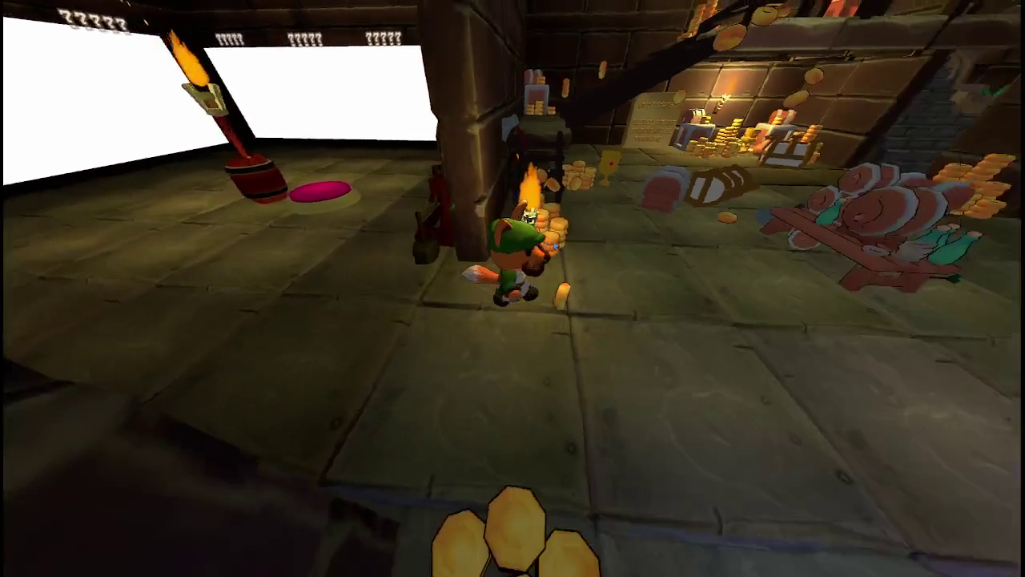
{"action": "key", "text": "w"}
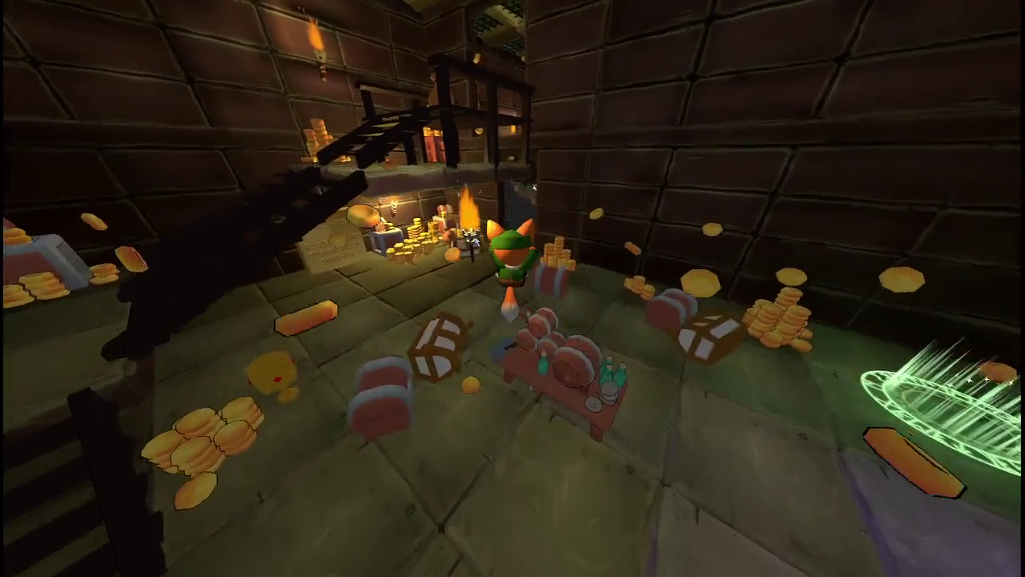
{"action": "key", "text": "w"}
{"action": "key", "text": "s"}
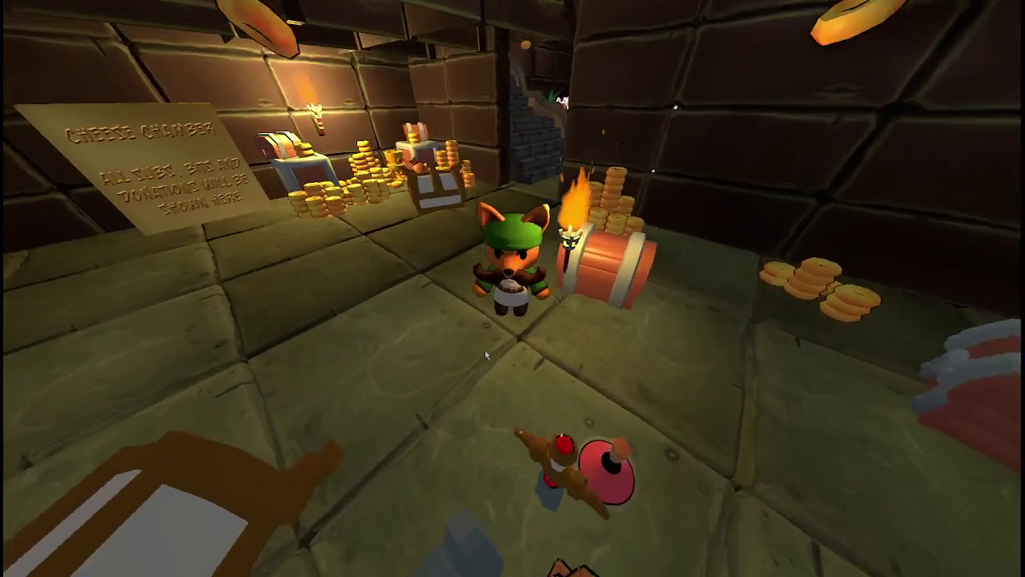
{"action": "key", "text": "s"}
{"action": "key", "text": "w"}
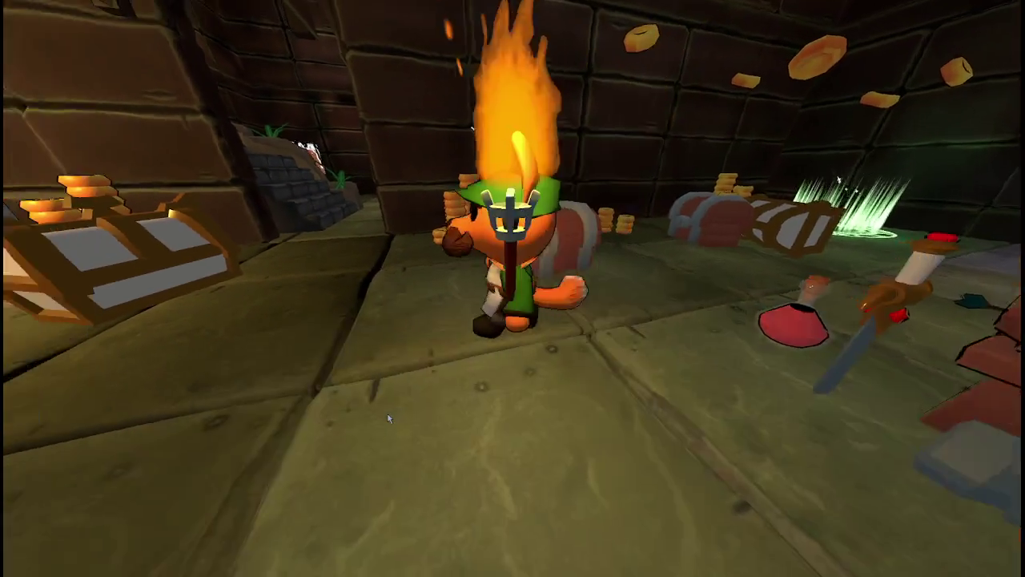
{"action": "key", "text": "w"}
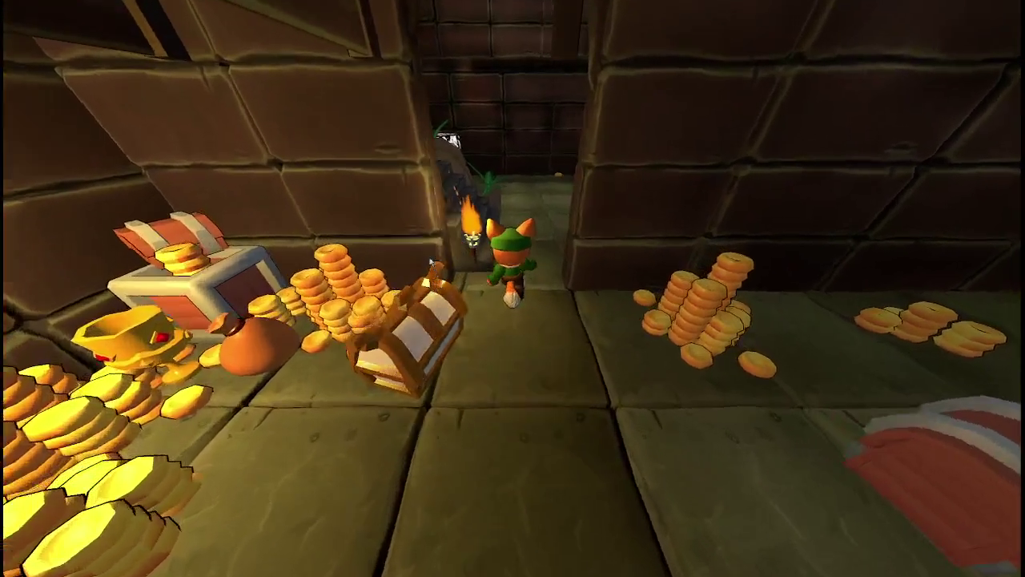
{"action": "key", "text": "w"}
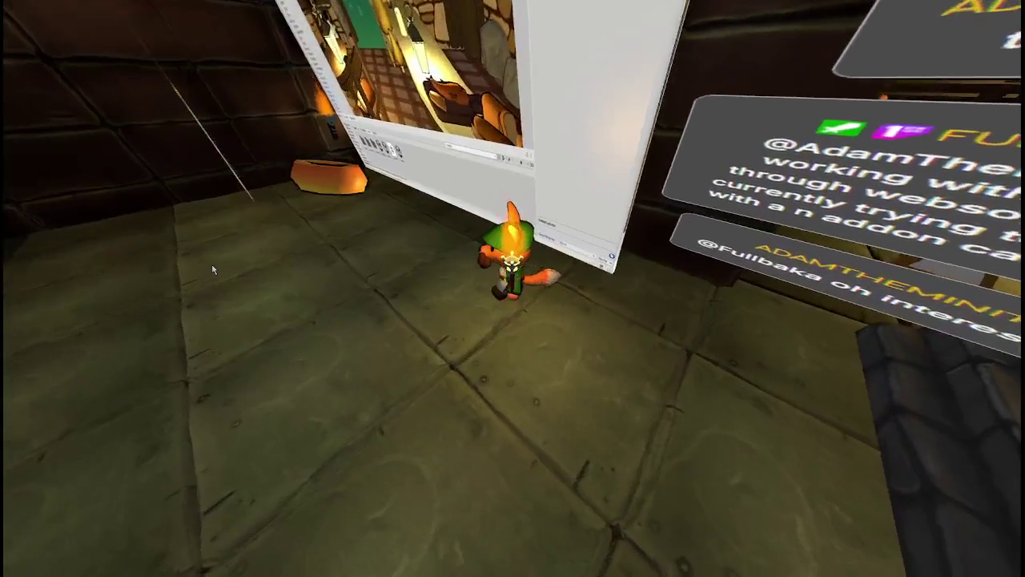
{"action": "key", "text": "s"}
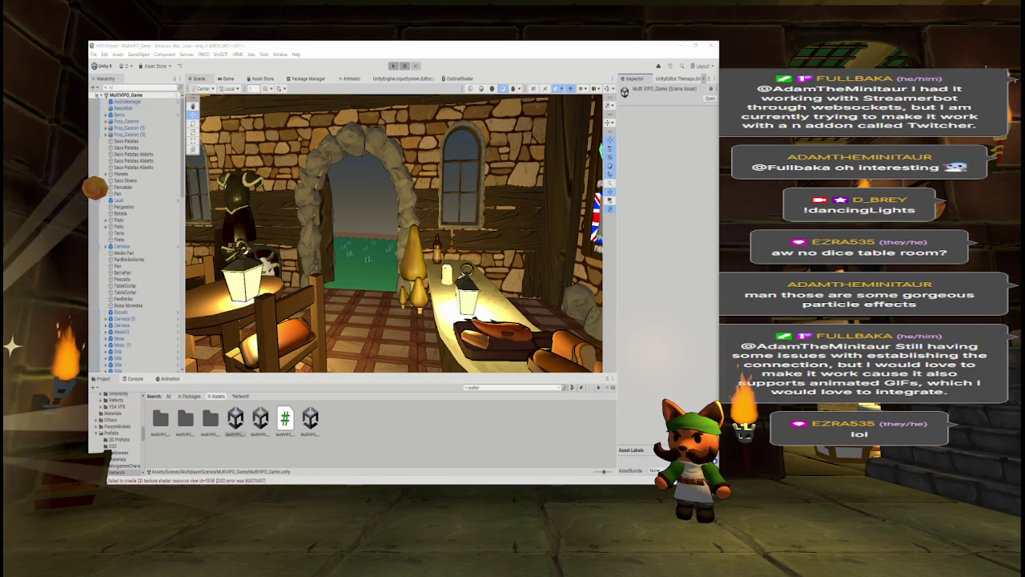
Show the Unity editor with the MultiVIPO_Game Scene view looking through the stone arch.
{"action": "mouse_move", "coordinate": [273, 483]}
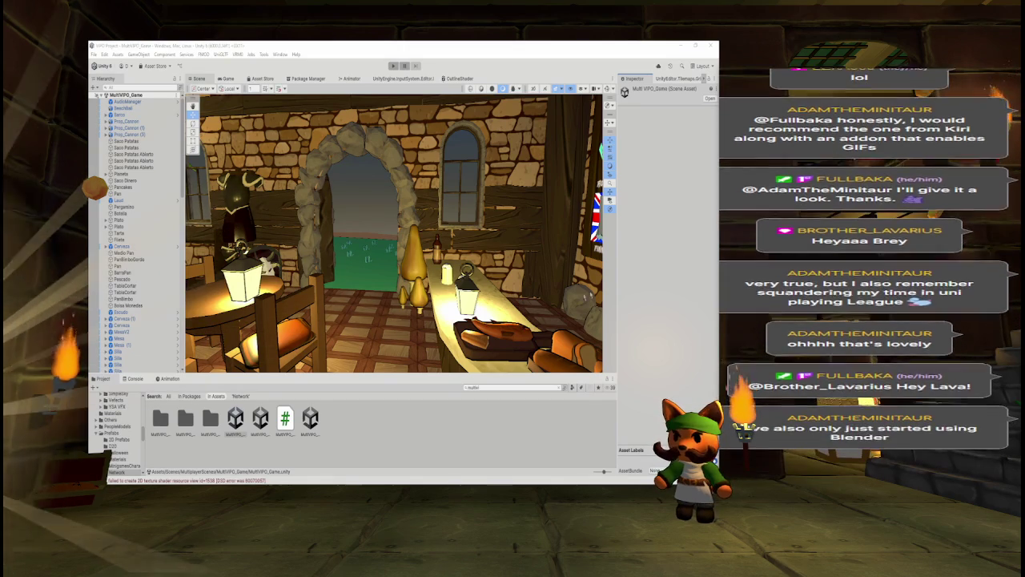
Fly the Scene view past the palm tree and creature characters, then return to Visual Studio.
{"action": "key", "text": "w"}
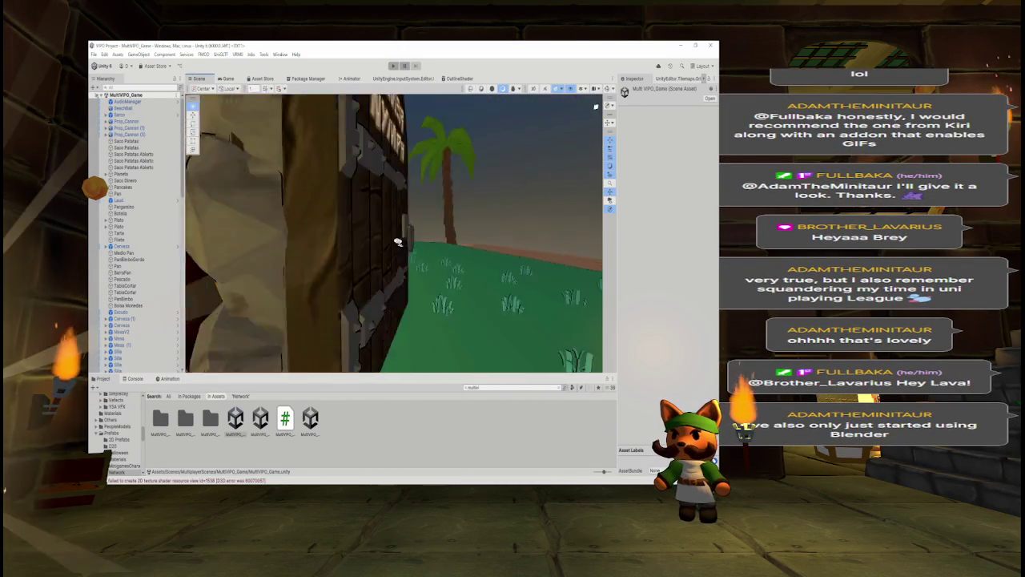
{"action": "key", "text": "w"}
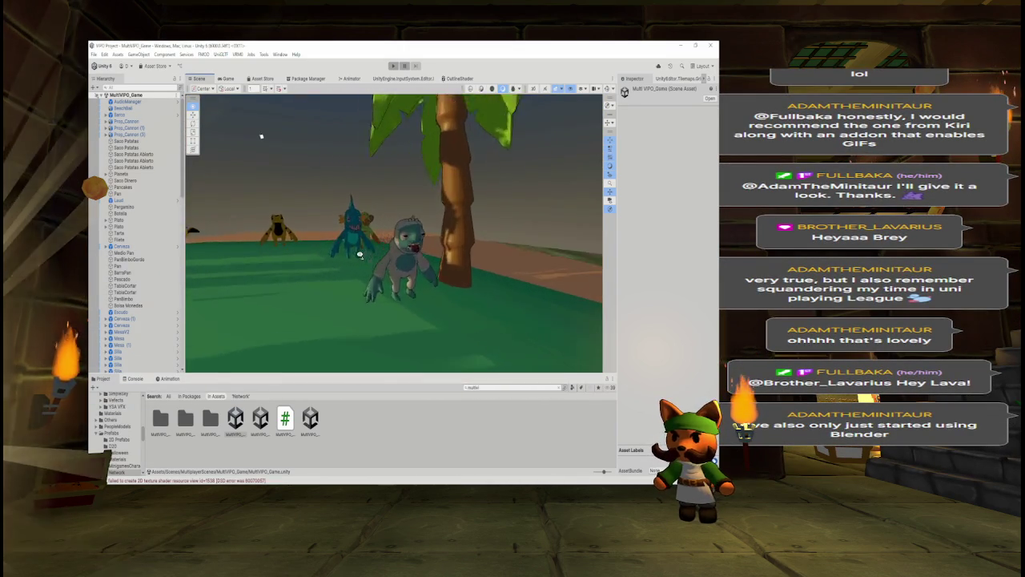
{"action": "key", "text": "w"}
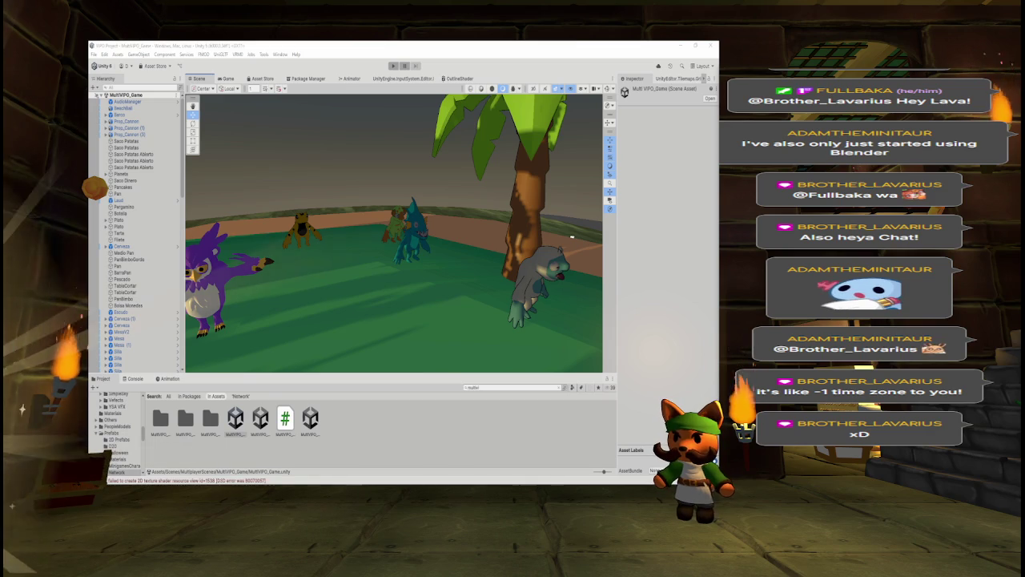
{"action": "mouse_move", "coordinate": [355, 479]}
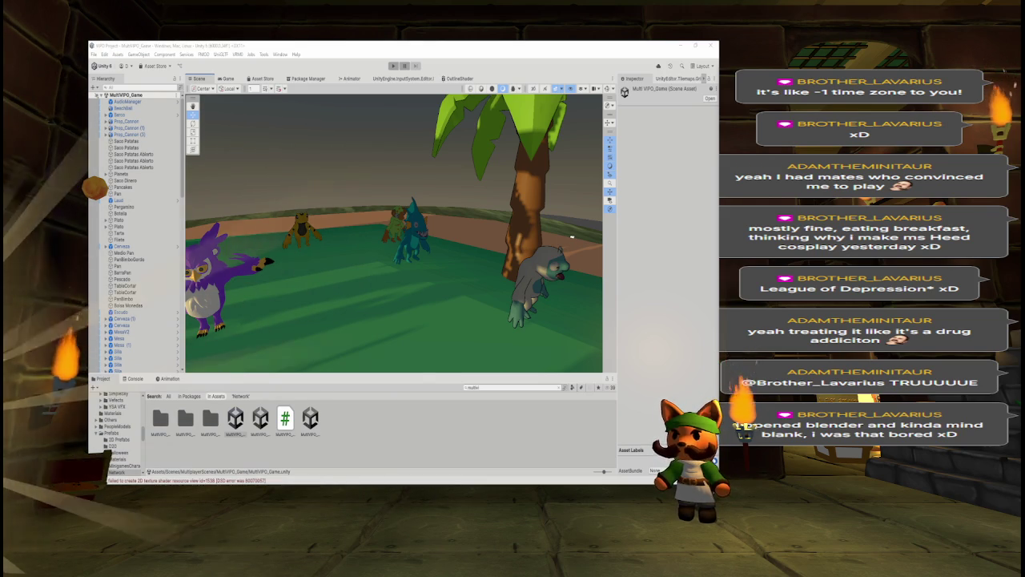
{"action": "key", "text": "alt+Tab"}
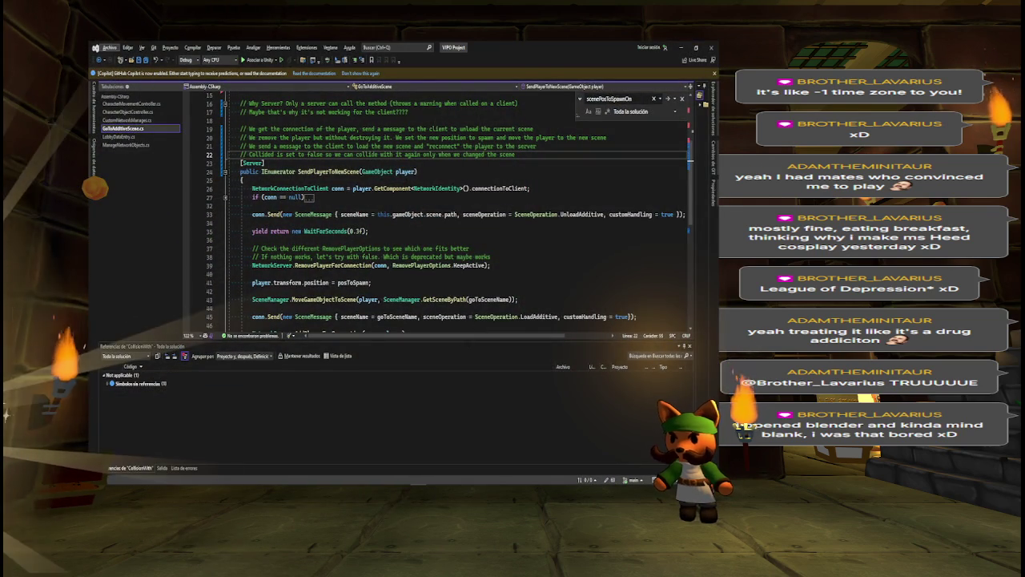
Enlarge the code pane and review the SendPlayerToNewScene method and its comment block.
{"action": "left_click_drag", "start_coordinate": [470, 341], "coordinate": [470, 436]}
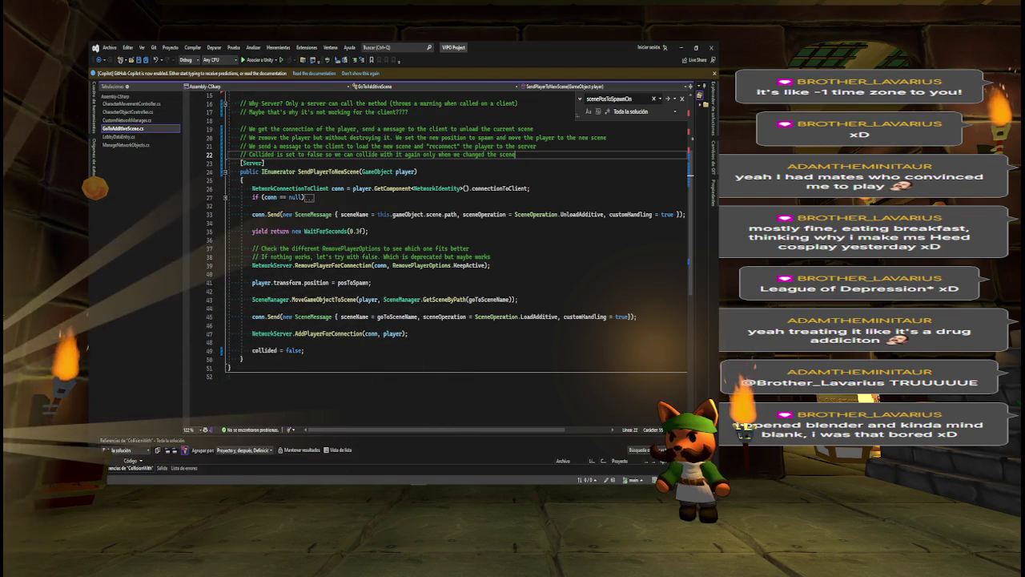
{"action": "mouse_move", "coordinate": [239, 103]}
{"action": "left_mouse_down"}
{"action": "mouse_move", "coordinate": [409, 113]}
{"action": "mouse_move", "coordinate": [537, 152]}
{"action": "left_mouse_up"}
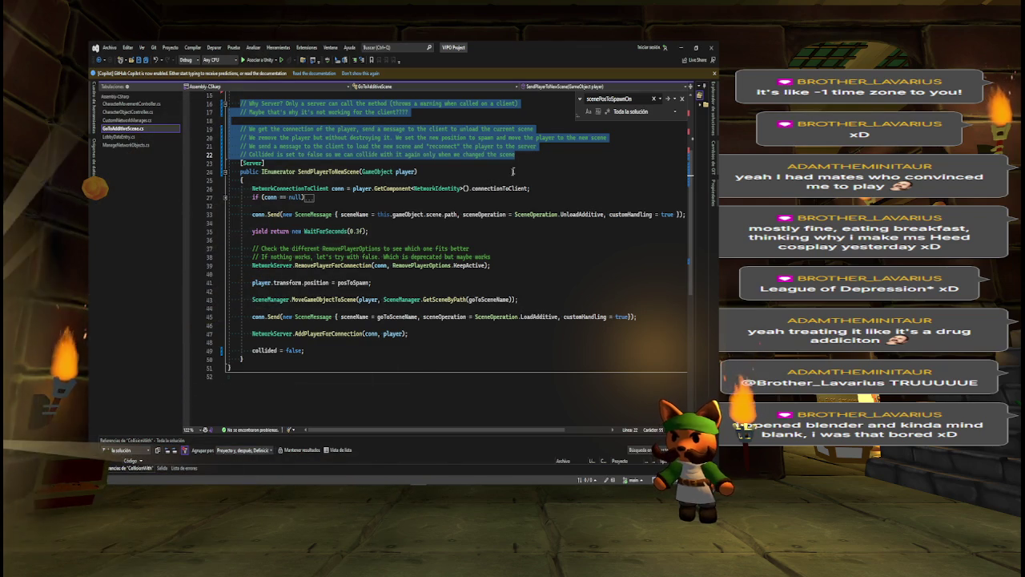
{"action": "mouse_move", "coordinate": [238, 163]}
{"action": "left_mouse_down"}
{"action": "mouse_move", "coordinate": [528, 188]}
{"action": "mouse_move", "coordinate": [304, 350]}
{"action": "mouse_move", "coordinate": [230, 368]}
{"action": "left_mouse_up"}
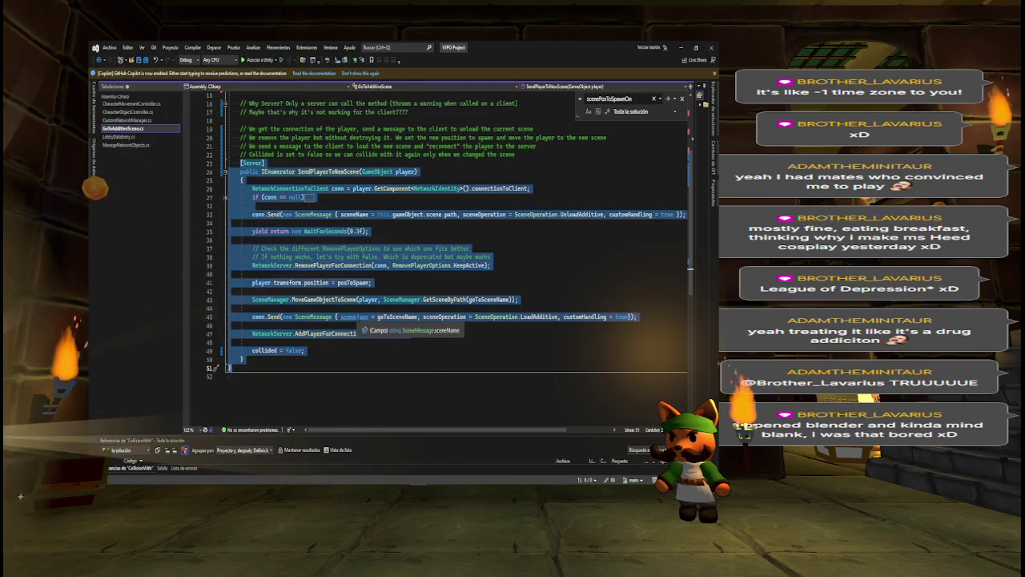
{"action": "scroll", "coordinate": [230, 368], "scroll_direction": "up", "scroll_amount": 3, "text": "ctrl"}
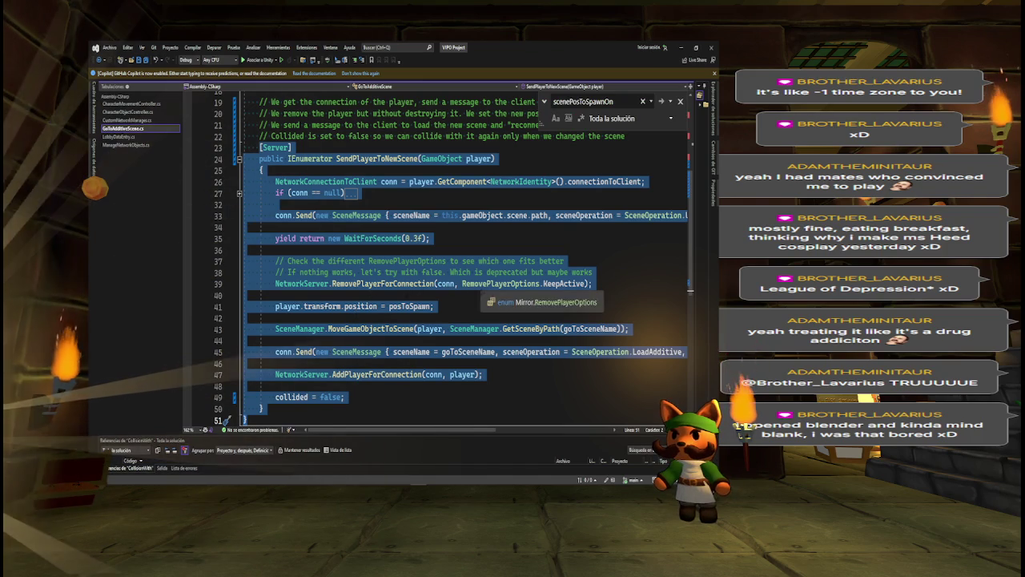
{"action": "left_click", "coordinate": [480, 249]}
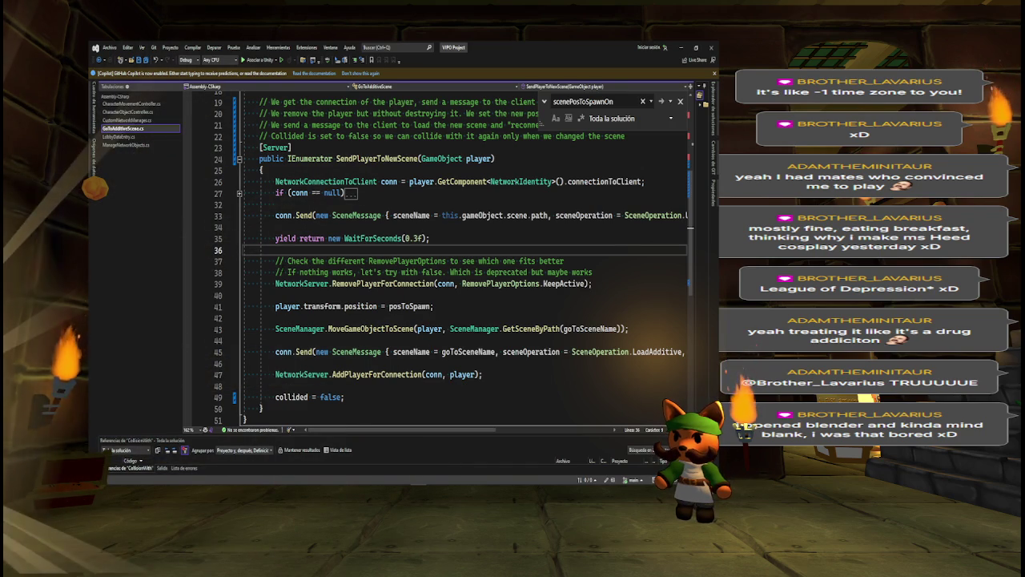
Delete the two RemovePlayerOptions comment lines above RemovePlayerForConnection.
{"action": "left_click_drag", "start_coordinate": [259, 102], "coordinate": [292, 147]}
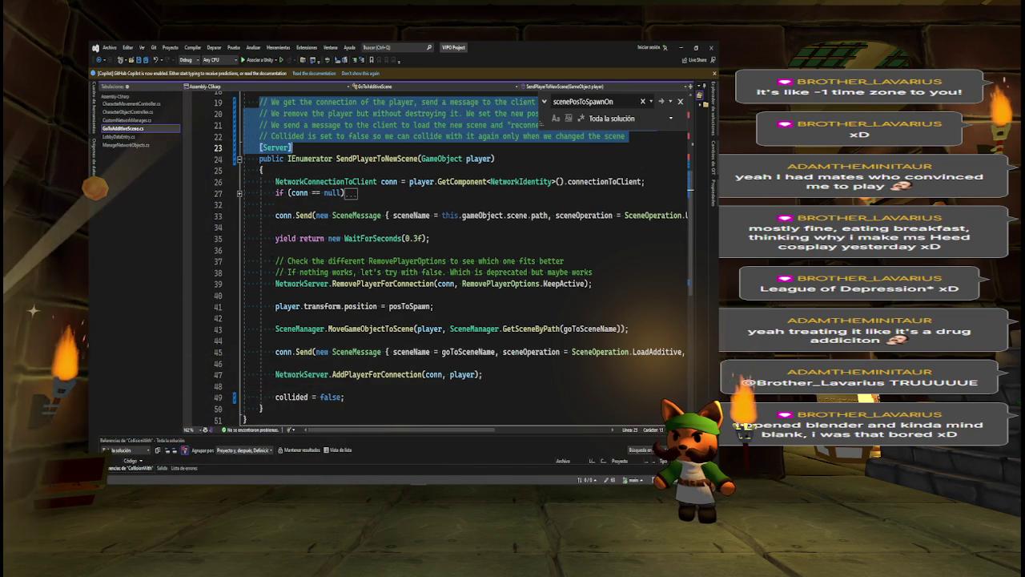
{"action": "left_click_drag", "start_coordinate": [276, 260], "coordinate": [592, 272]}
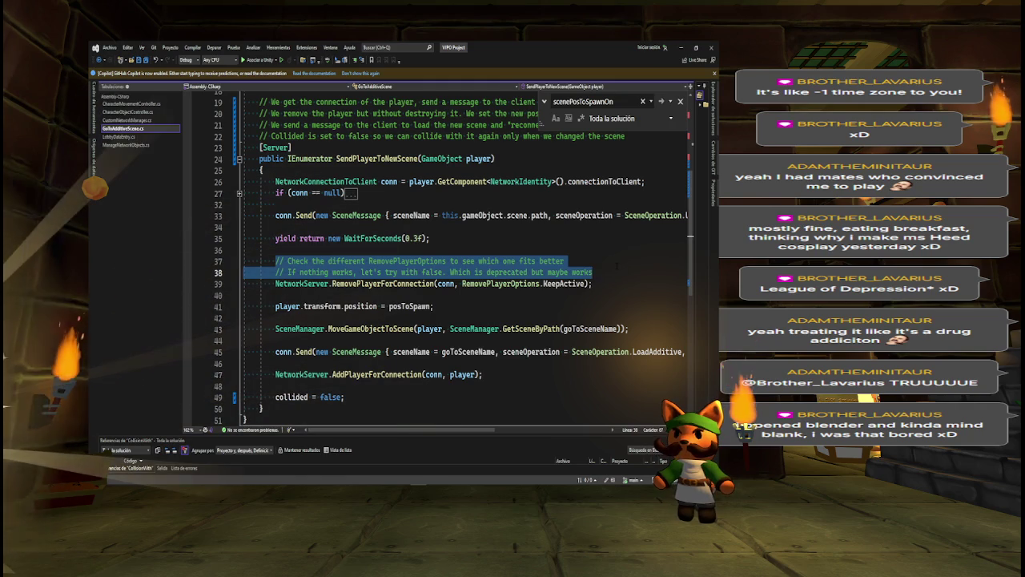
{"action": "key", "text": "BackSpace"}
{"action": "key", "text": "BackSpace"}
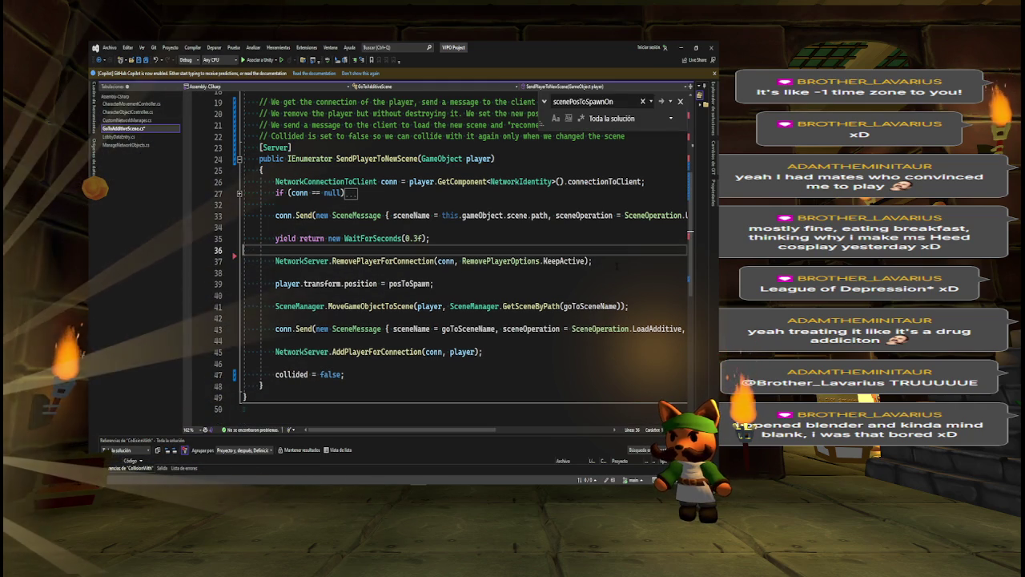
Inspect the AddPlayerForConnection call and open CustomNetworkManager.cs.
{"action": "left_click", "coordinate": [331, 351]}
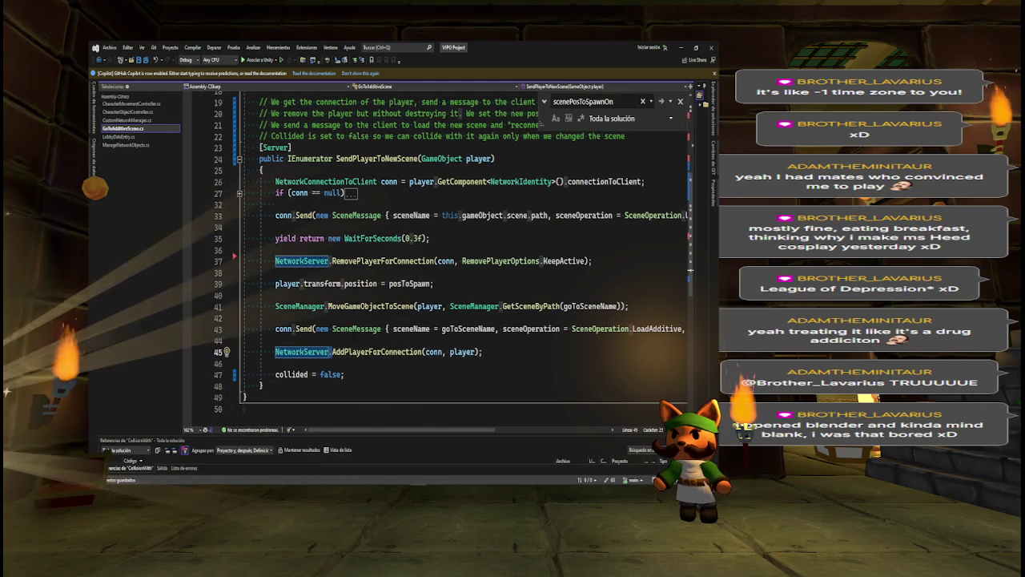
{"action": "left_click", "coordinate": [353, 352]}
{"action": "double_click", "coordinate": [353, 352]}
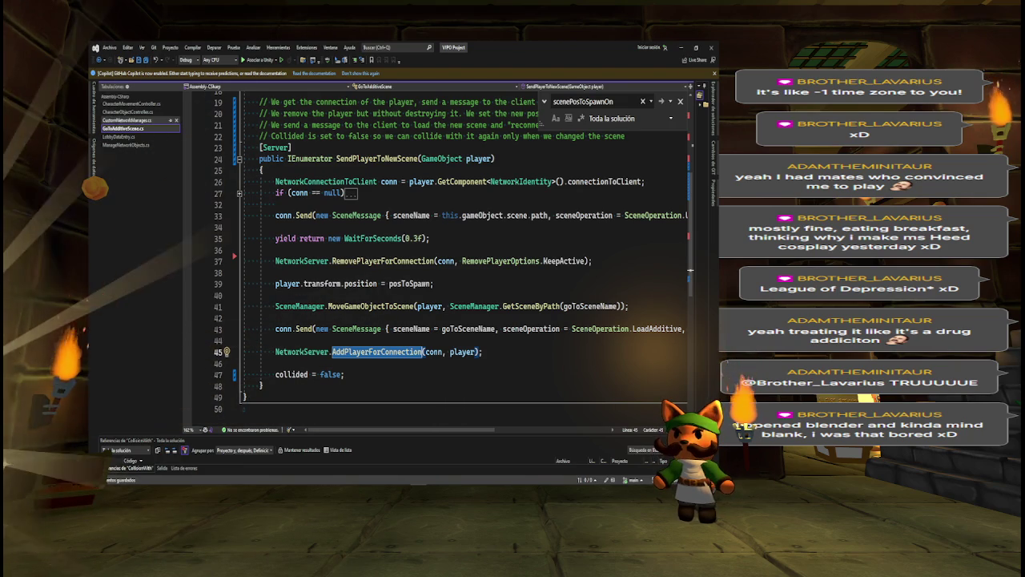
{"action": "left_click", "coordinate": [128, 119]}
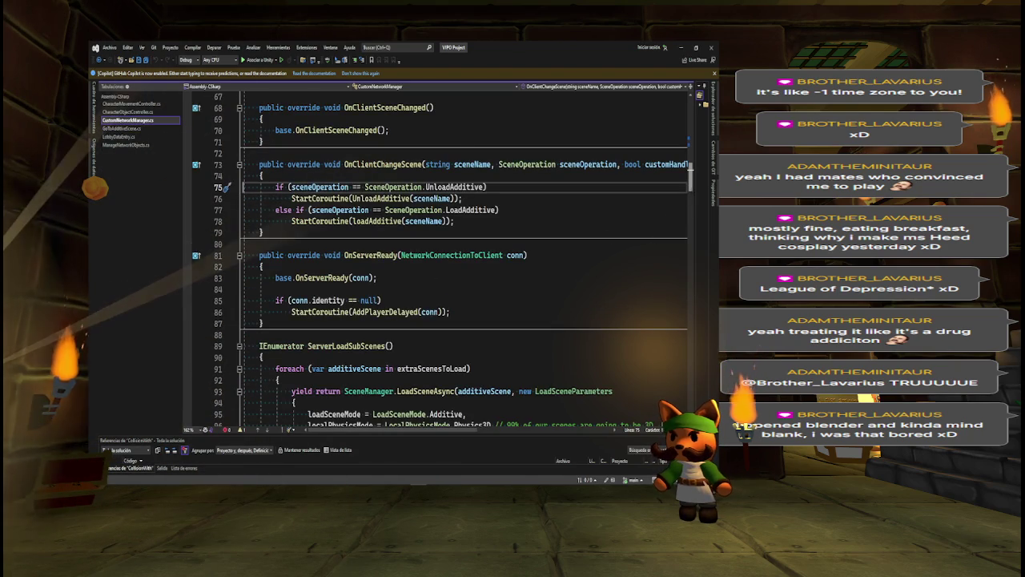
Collapse the Awake method in CustomNetworkManager.cs, leaving Start expanded.
{"action": "scroll", "coordinate": [465, 256], "scroll_direction": "up", "scroll_amount": 15}
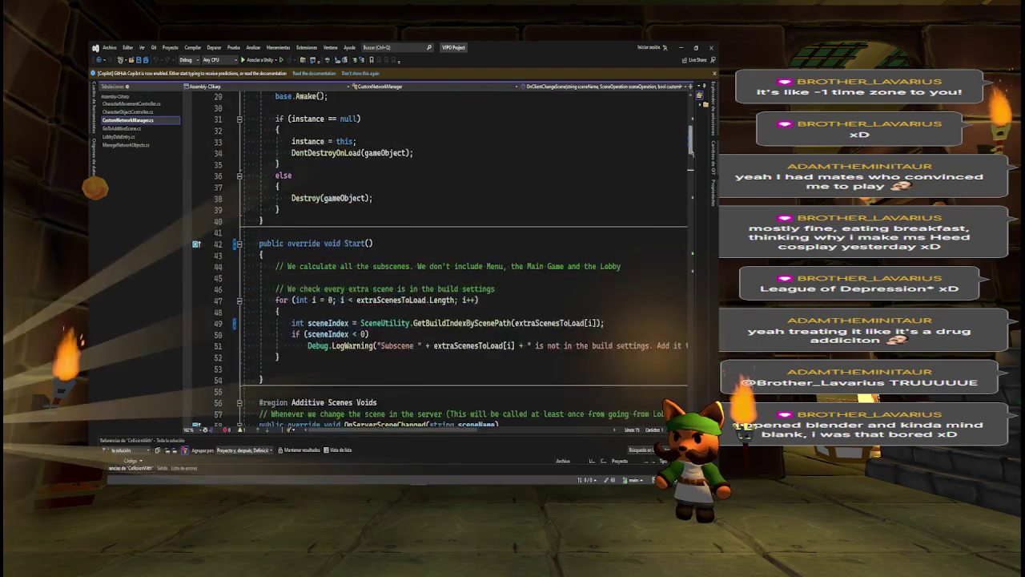
{"action": "scroll", "coordinate": [464, 256], "scroll_direction": "down", "scroll_amount": 1}
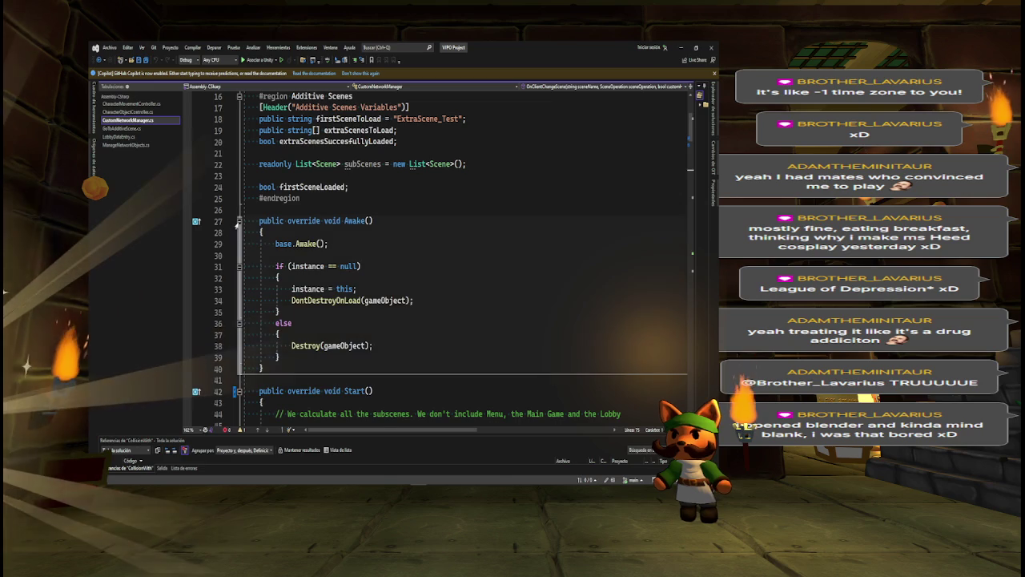
{"action": "left_click", "coordinate": [239, 221]}
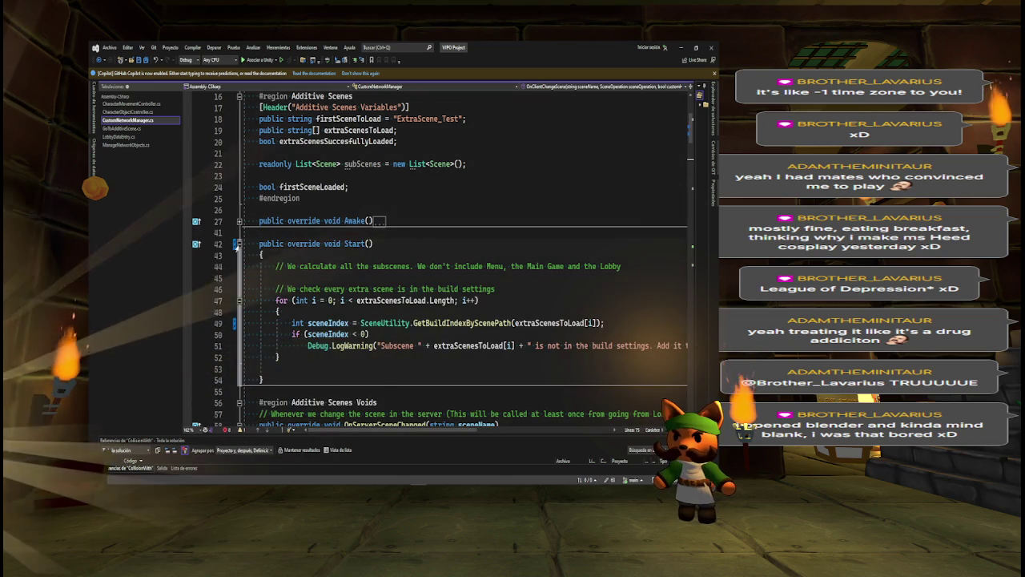
{"action": "left_click", "coordinate": [239, 244]}
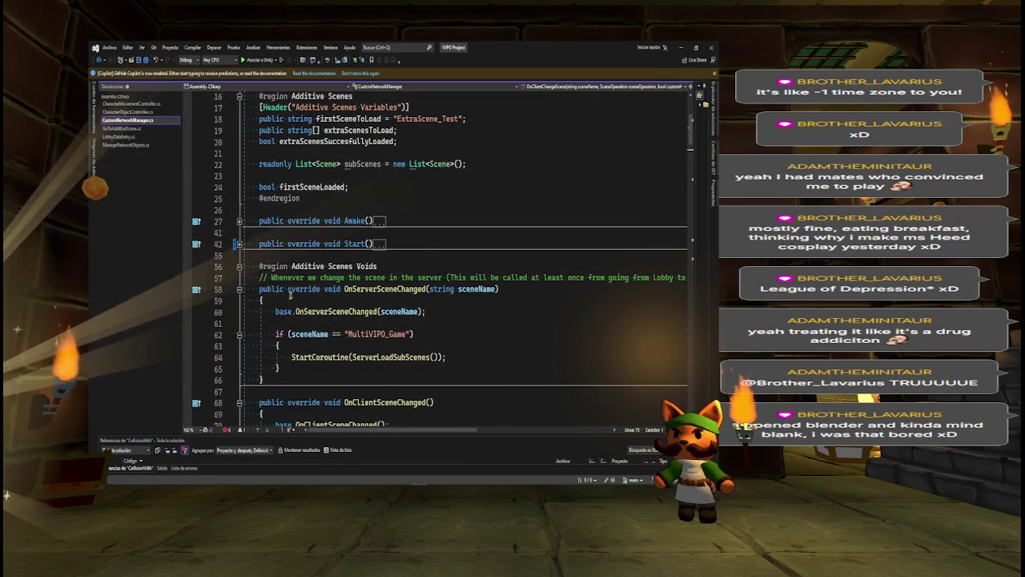
{"action": "left_click", "coordinate": [239, 244]}
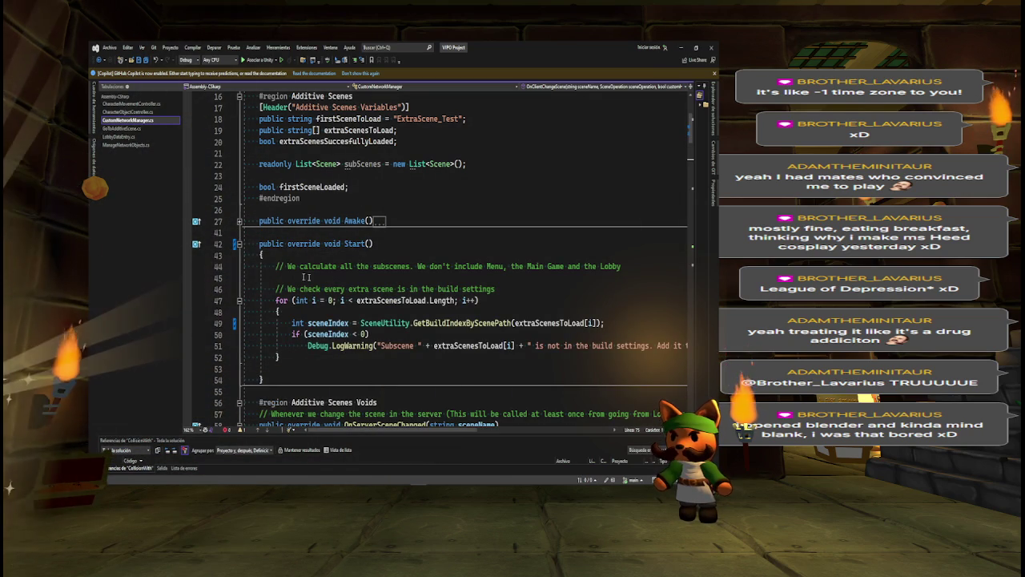
Remove the subscenes comment line and leftover blank lines at the top of Start.
{"action": "left_click", "coordinate": [337, 277]}
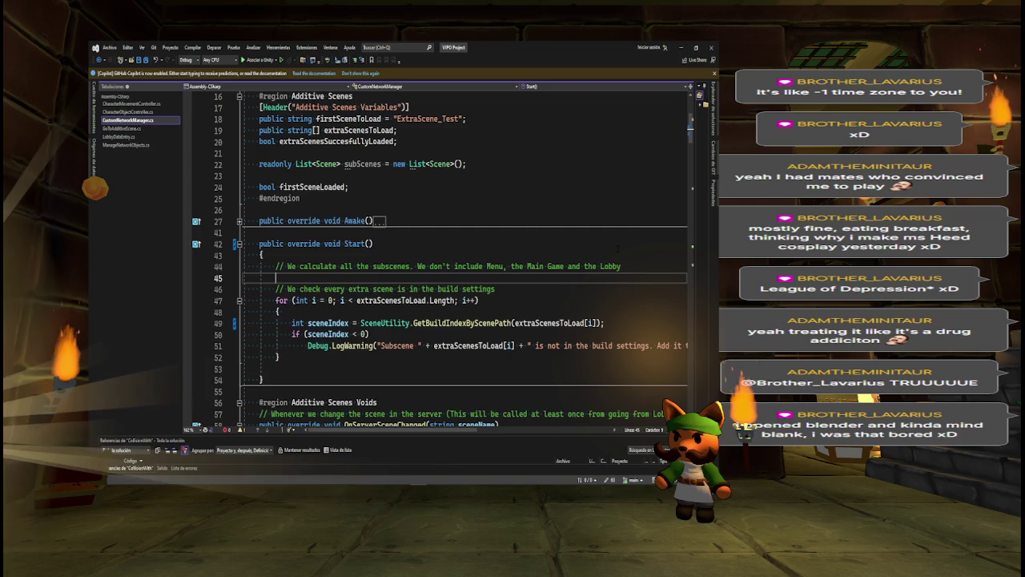
{"action": "left_click", "coordinate": [622, 265]}
{"action": "key", "text": "shift+Home"}
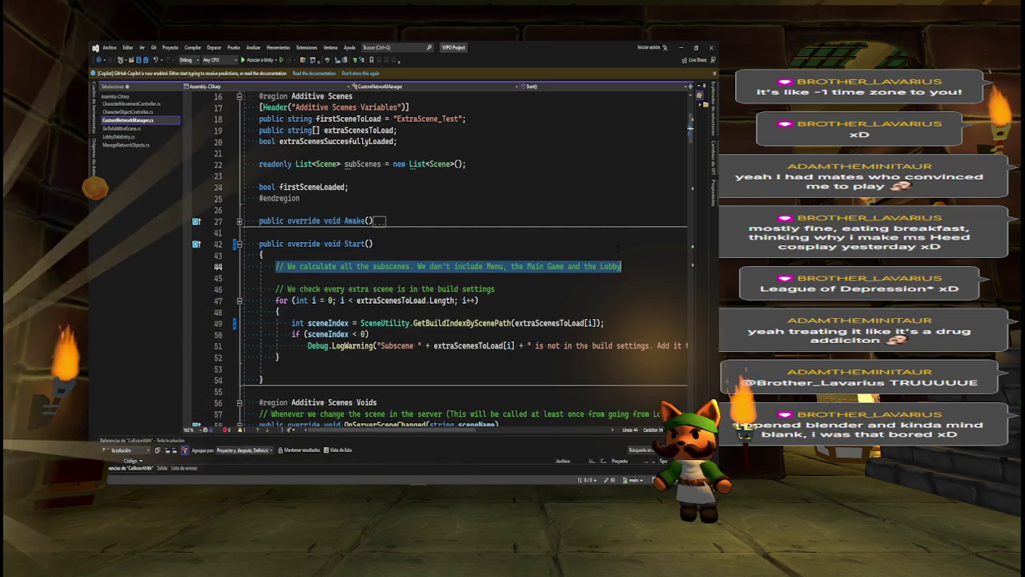
{"action": "key", "text": "BackSpace"}
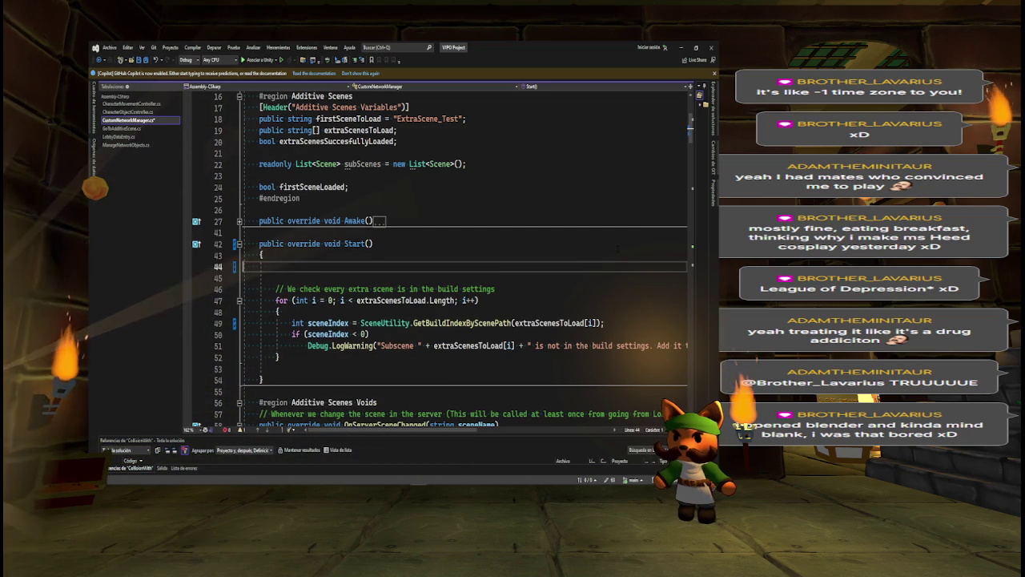
{"action": "key", "text": "BackSpace"}
{"action": "key", "text": "Delete"}
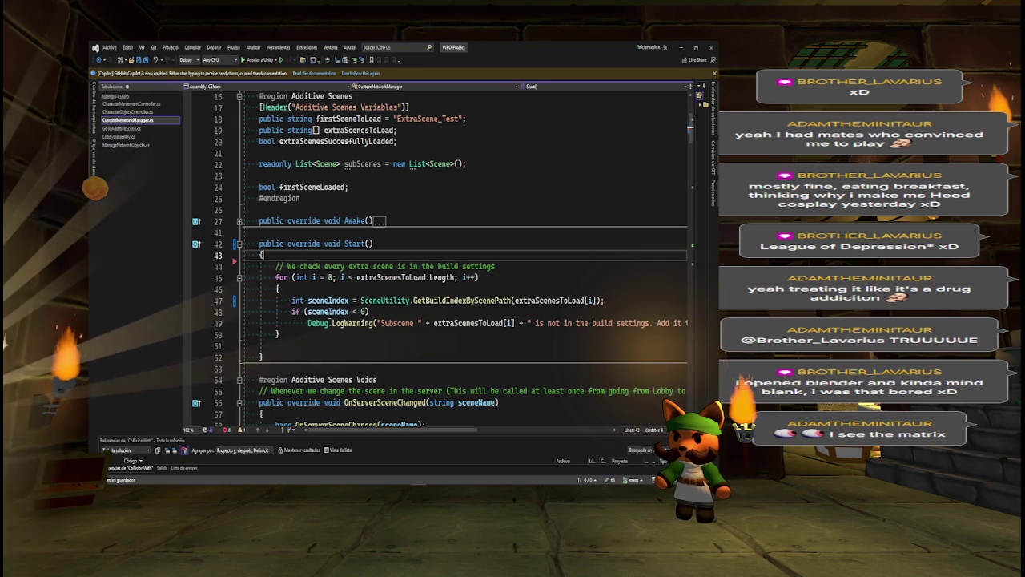
Select the if check and LogWarning line for scenes missing from build settings.
{"action": "double_click", "coordinate": [295, 312]}
{"action": "left_click_drag", "start_coordinate": [296, 311], "coordinate": [279, 334]}
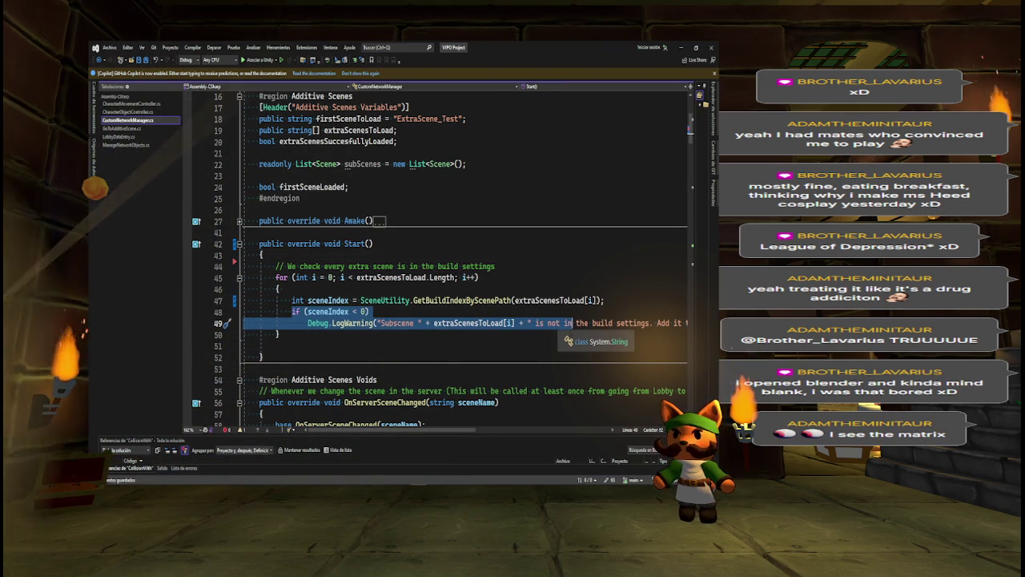
{"action": "mouse_move", "coordinate": [320, 478]}
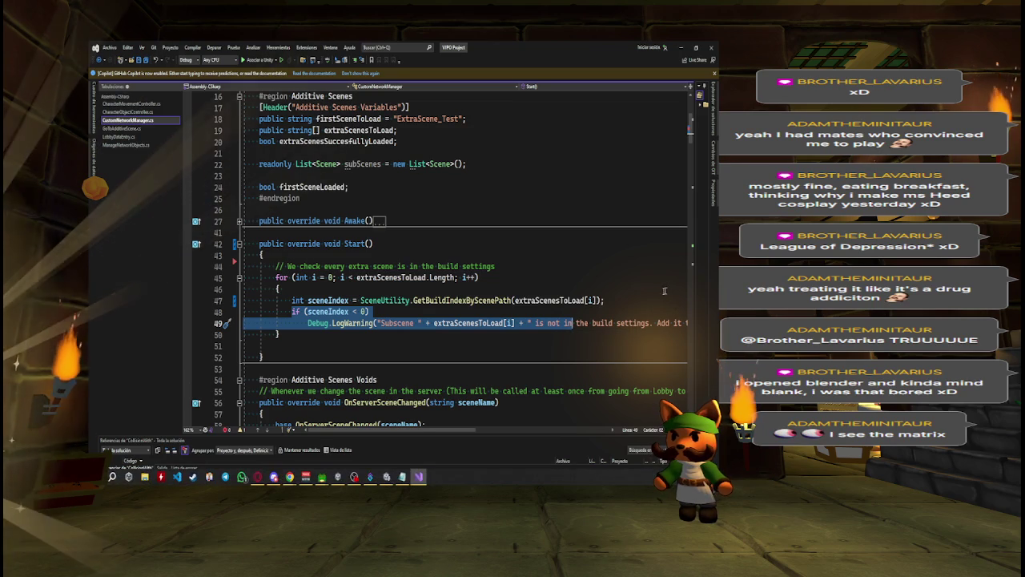
{"action": "left_click", "coordinate": [273, 477]}
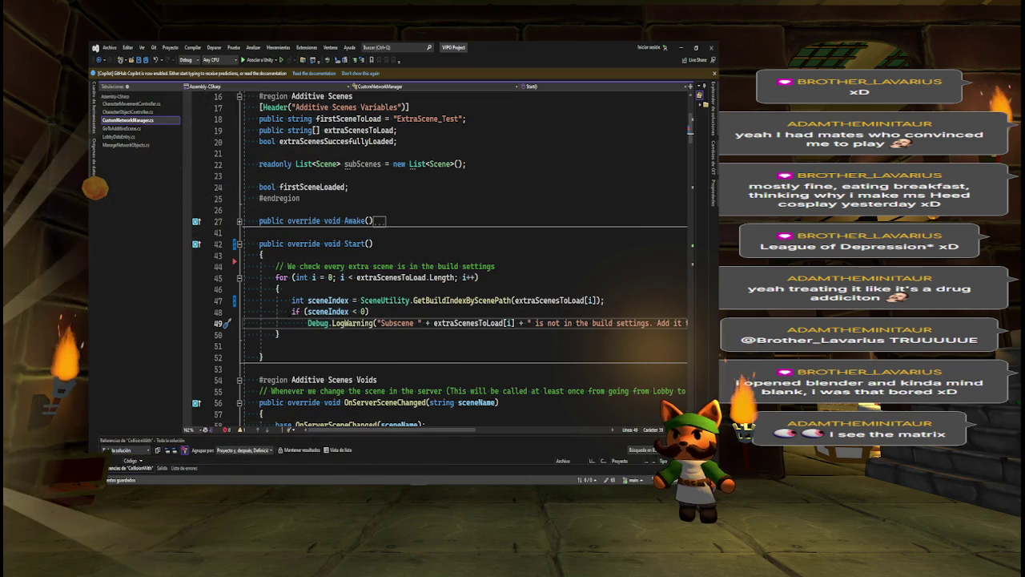
{"action": "left_click_drag", "start_coordinate": [311, 312], "coordinate": [399, 322]}
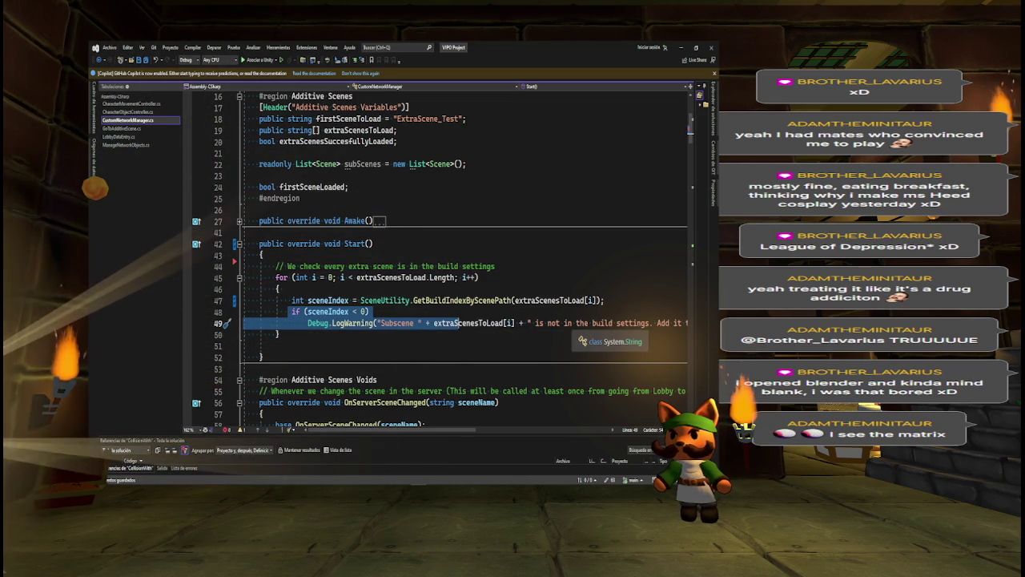
Add a // comment: a warning instead of an error, since unloaded missing scenes are fine.
{"action": "left_click", "coordinate": [533, 323]}
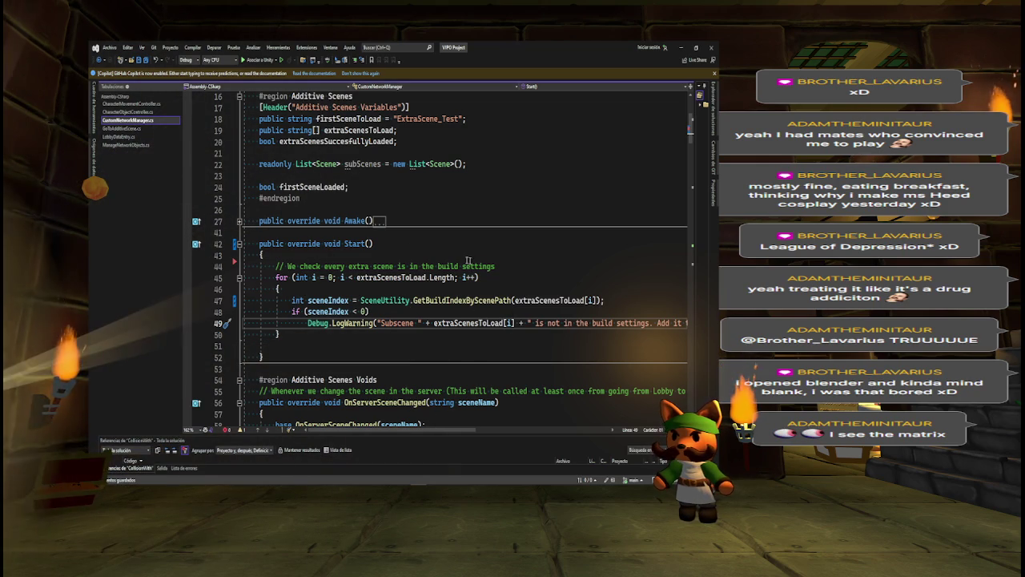
{"action": "left_click", "coordinate": [500, 266]}
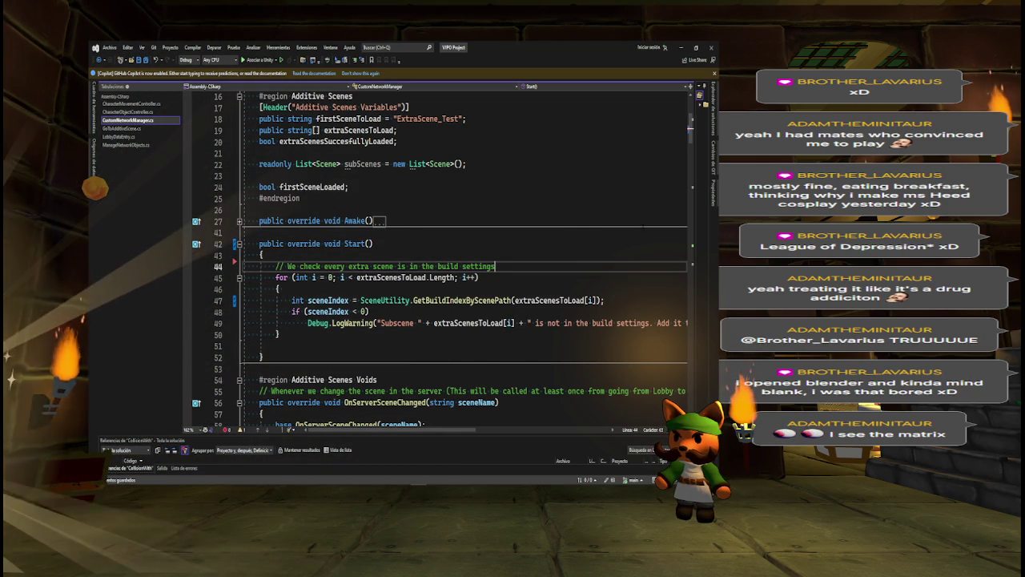
{"action": "key", "text": "Return"}
{"action": "type", "text": "//We send only a"}
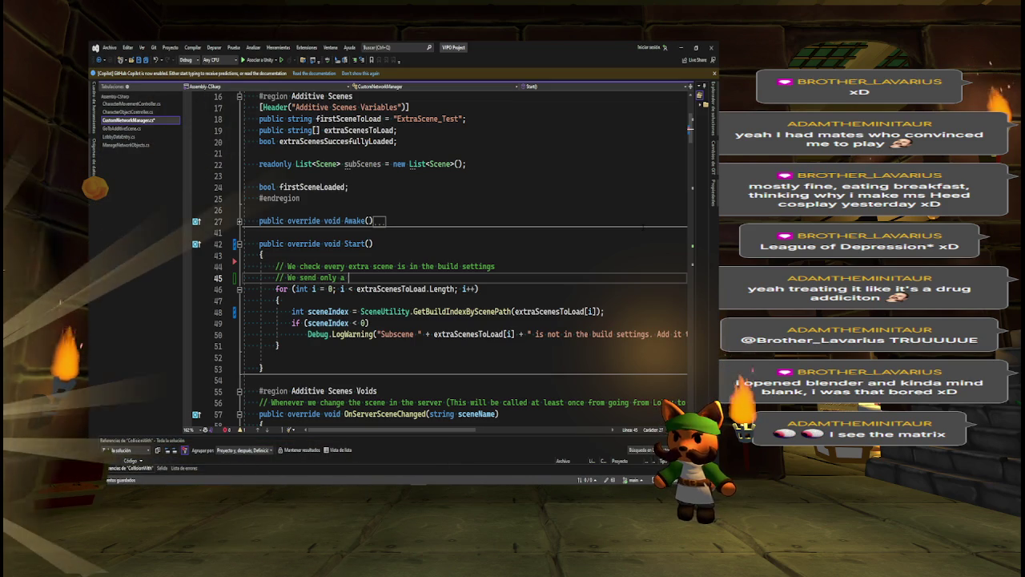
{"action": "type", "text": "warning ju"}
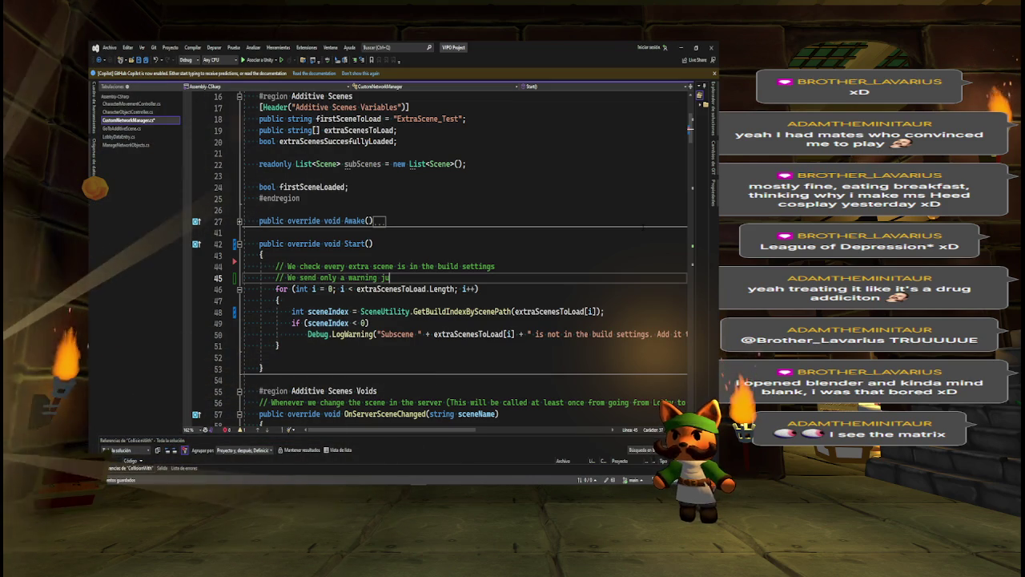
{"action": "type", "text": "s"}
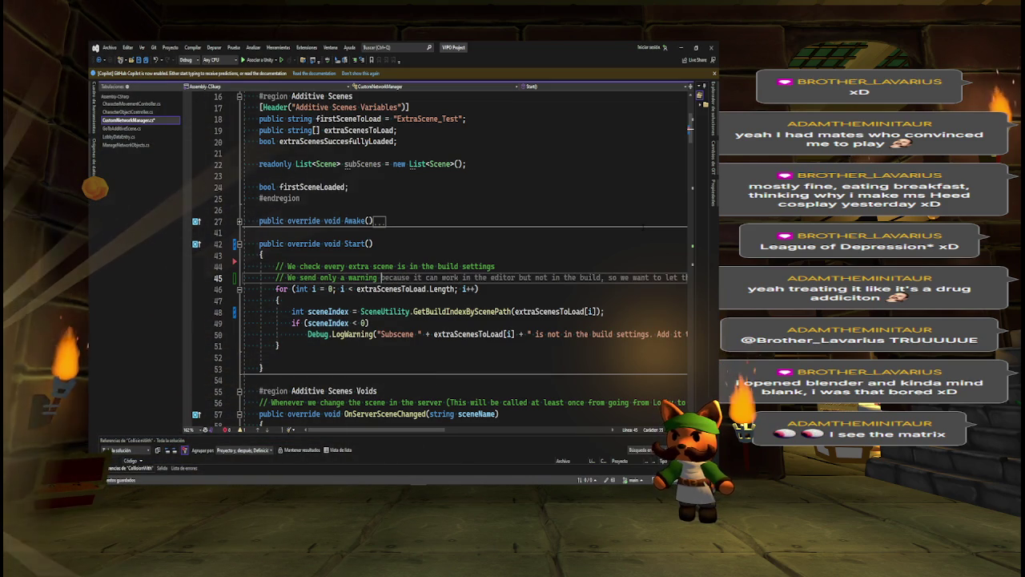
{"action": "type", "text": "cause"}
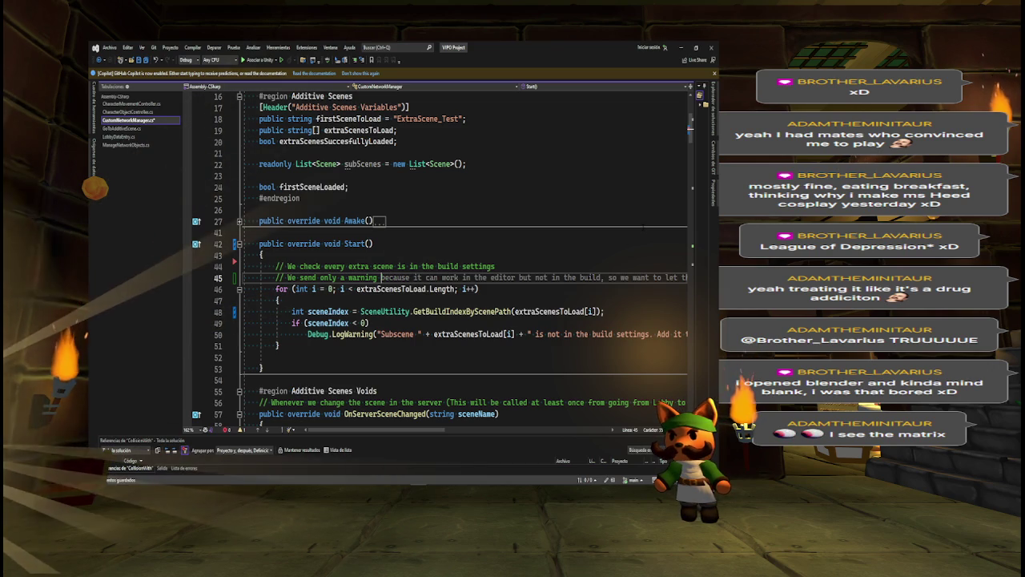
{"action": "key", "text": "BackSpace"}
{"action": "key", "text": "BackSpace"}
{"action": "key", "text": "BackSpace"}
{"action": "type", "text": "instead of an error beca"}
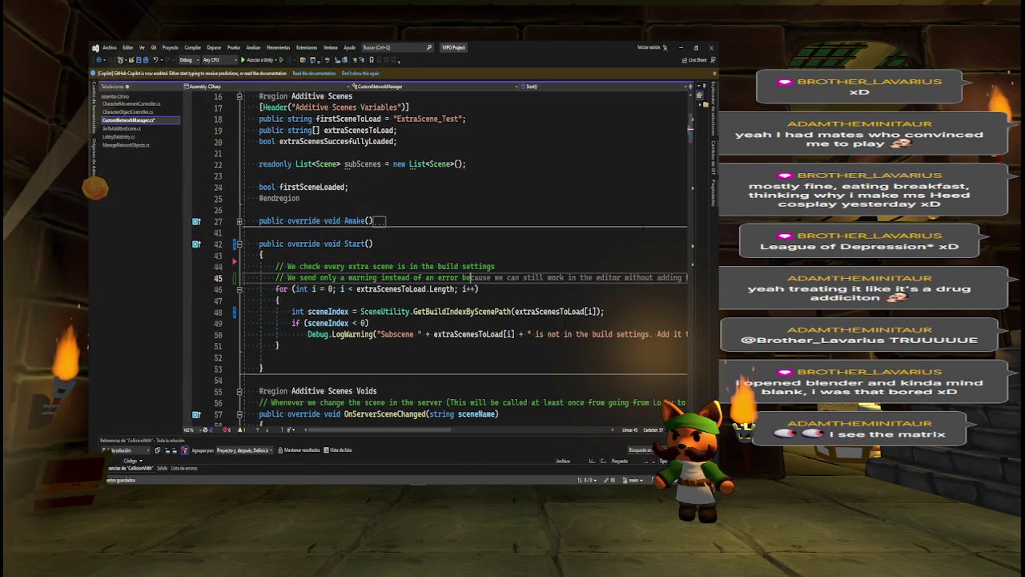
{"action": "type", "text": "use as long a"}
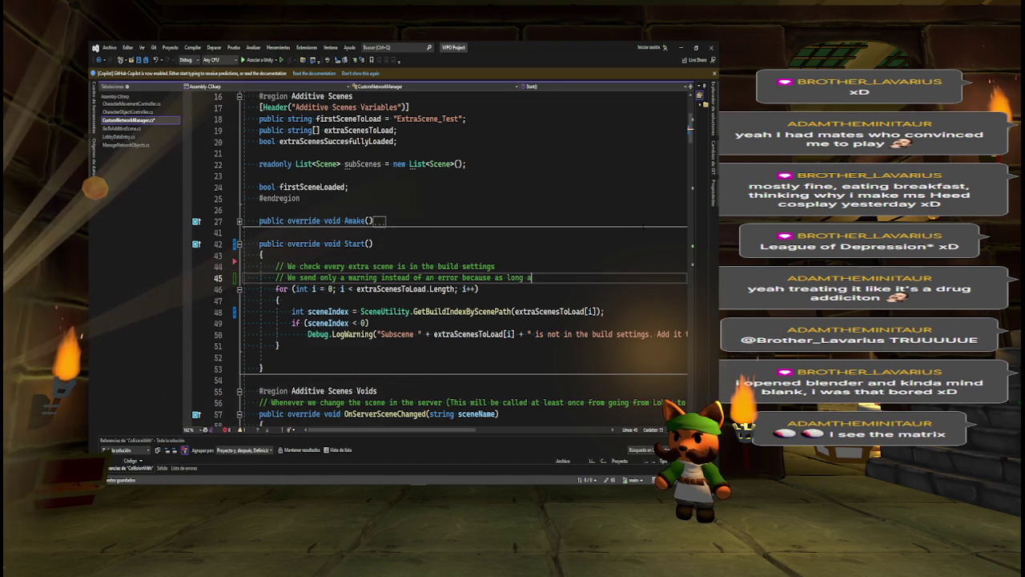
{"action": "type", "text": "s the player don't "}
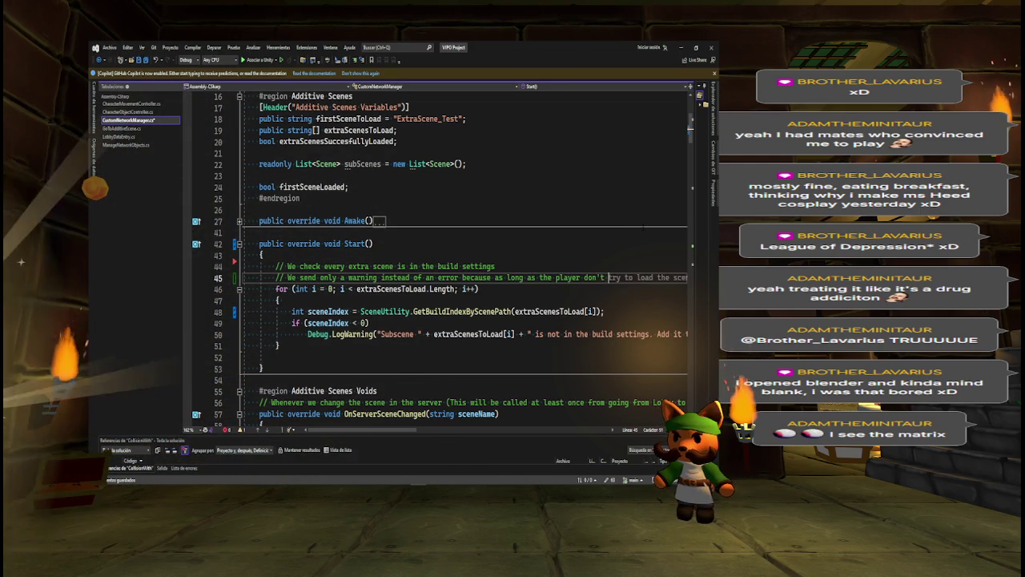
{"action": "type", "text": "try to load "}
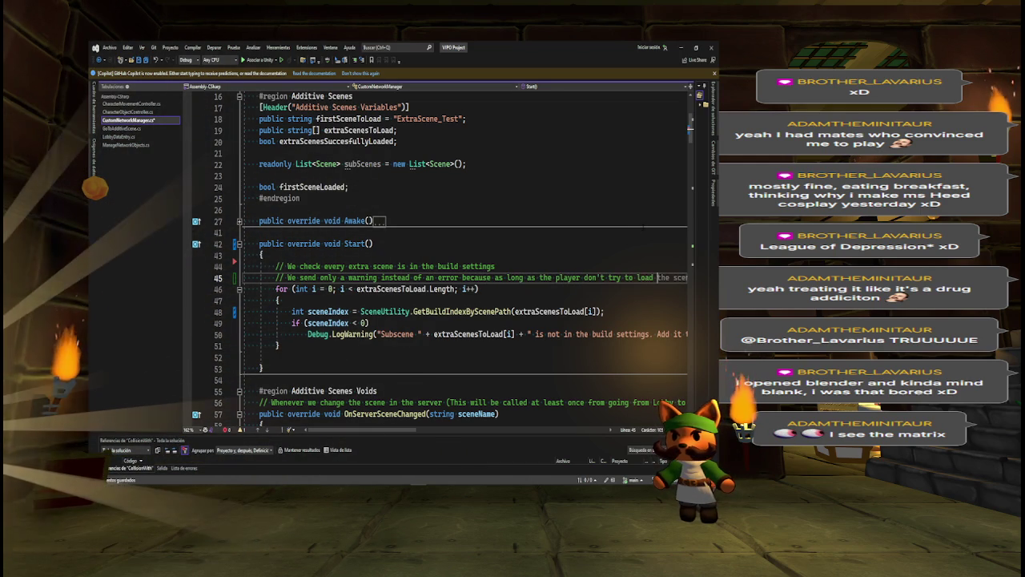
{"action": "type", "text": "that sc"}
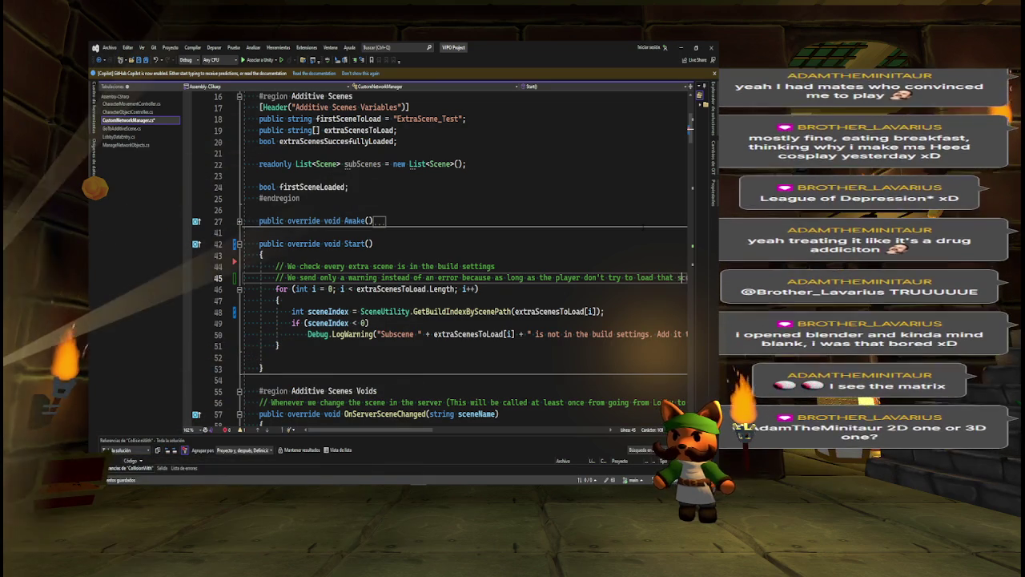
{"action": "type", "text": "ene, everythi"}
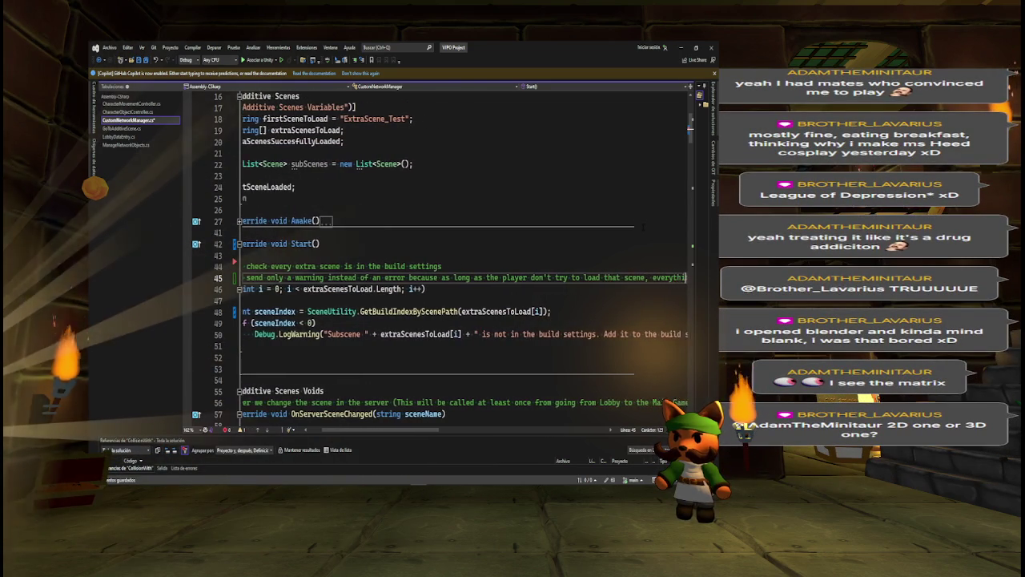
{"action": "type", "text": "ng is ok"}
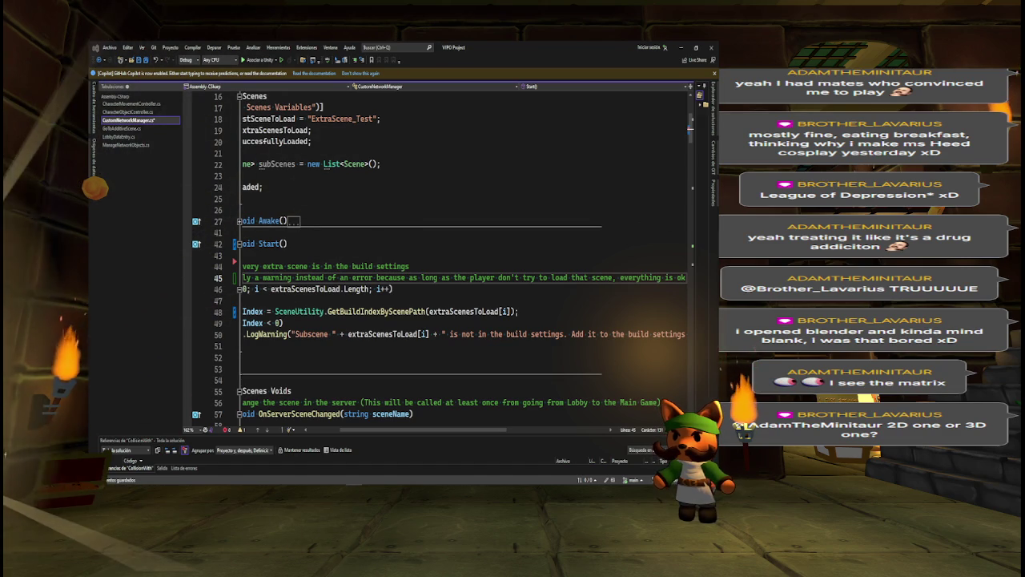
{"action": "key", "text": "alt+Tab"}
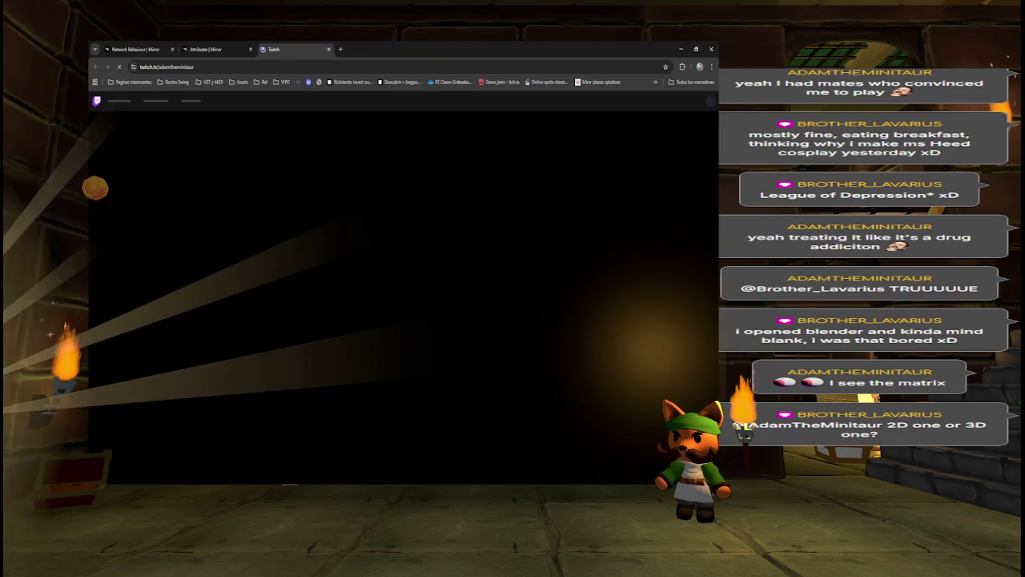
Return from the Twitch page to CustomNetworkManager.cs in Visual Studio.
{"action": "key", "text": "alt+Tab"}
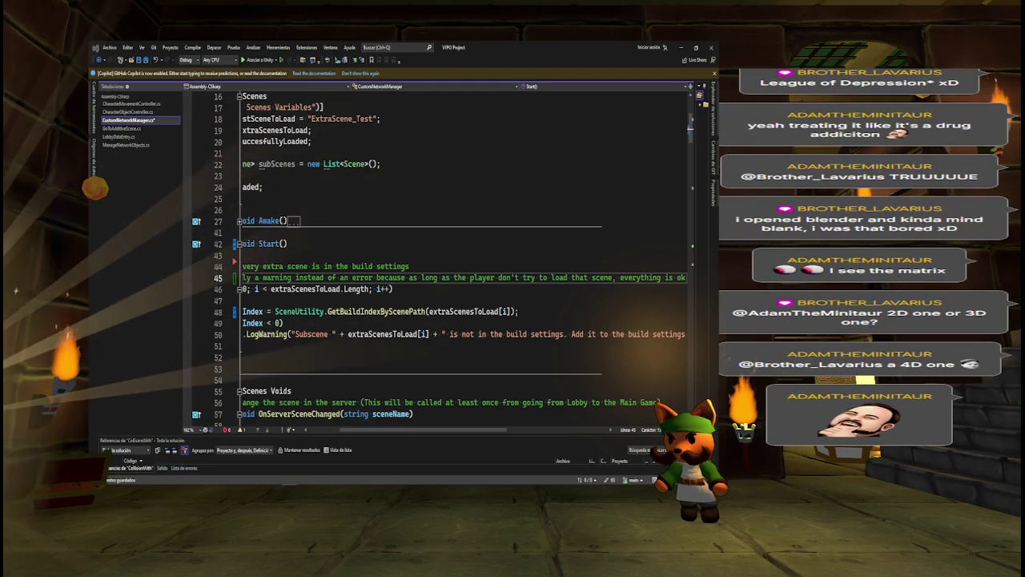
Bring the Chrome window showing the Twitch clip in front of Visual Studio with Alt+Tab.
{"action": "key", "text": "alt+Tab"}
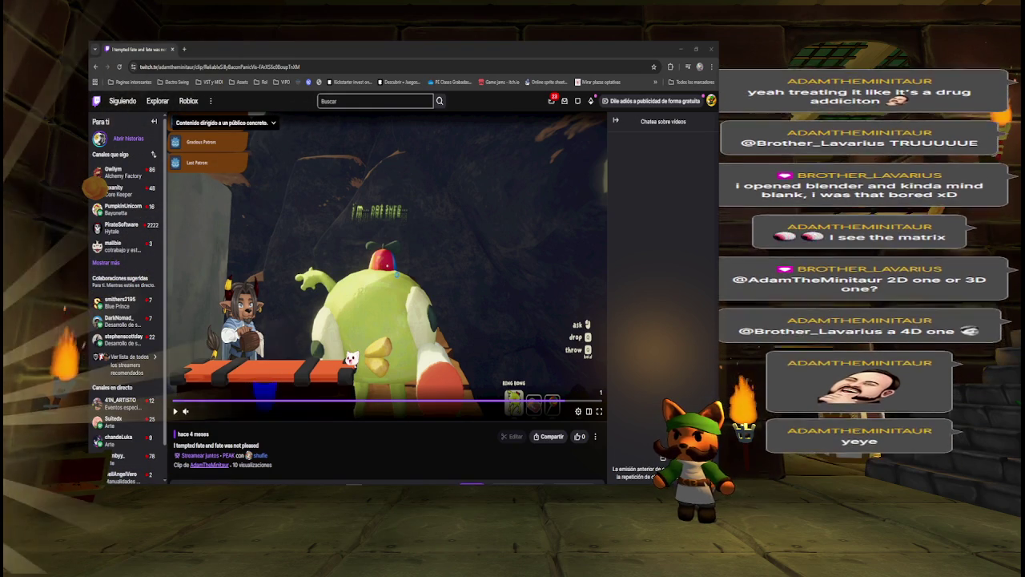
Play the 'I tempted fate and fate was not pleased' clip, then return to CustomNetworkManager.cs.
{"action": "mouse_move", "coordinate": [352, 479]}
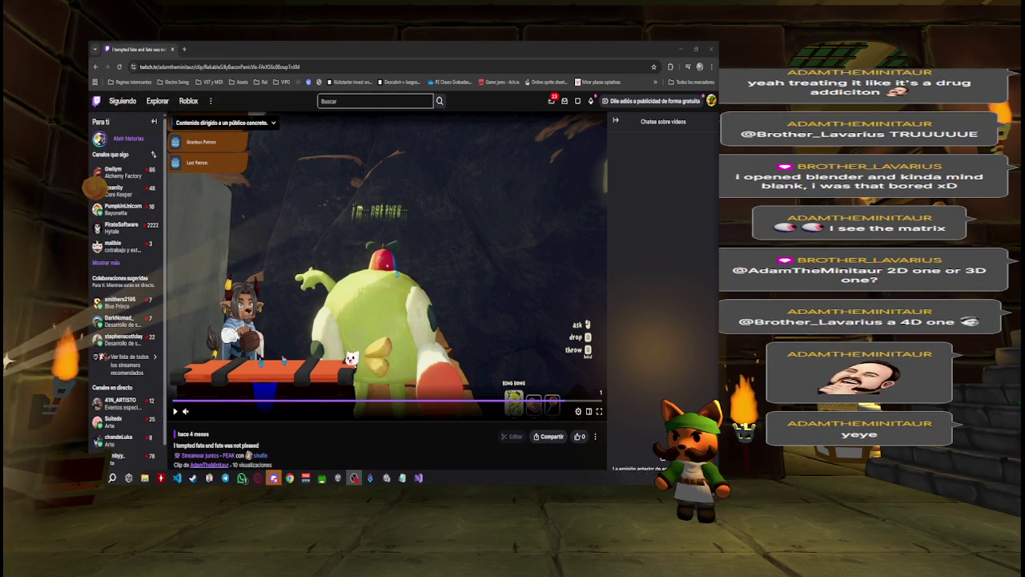
{"action": "left_click", "coordinate": [224, 391]}
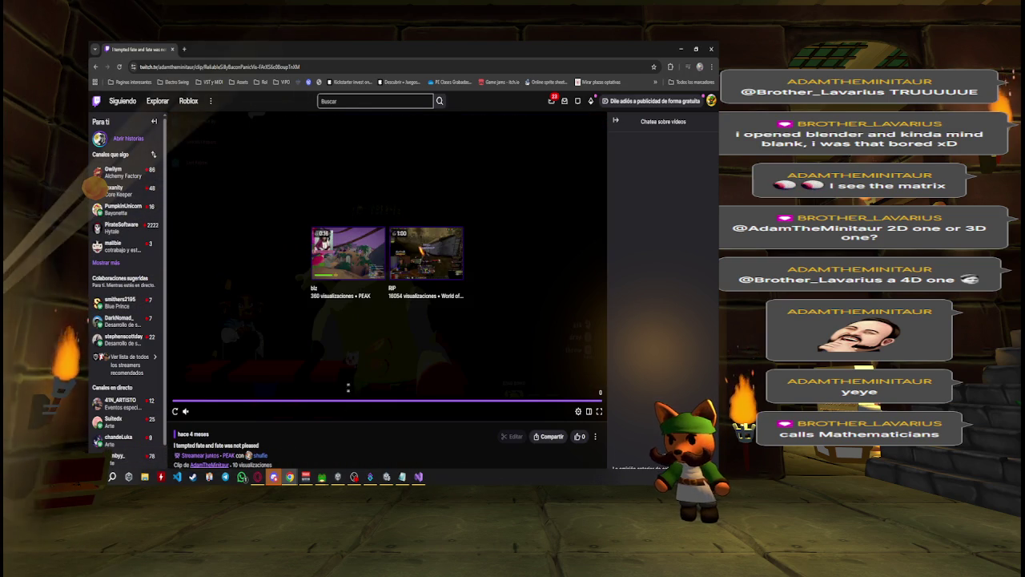
{"action": "left_click", "coordinate": [355, 476]}
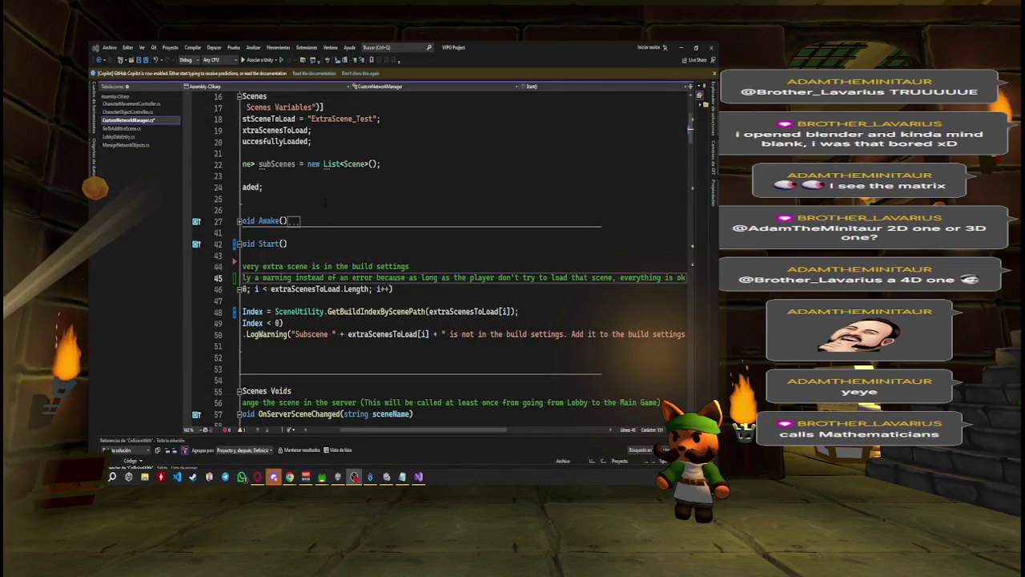